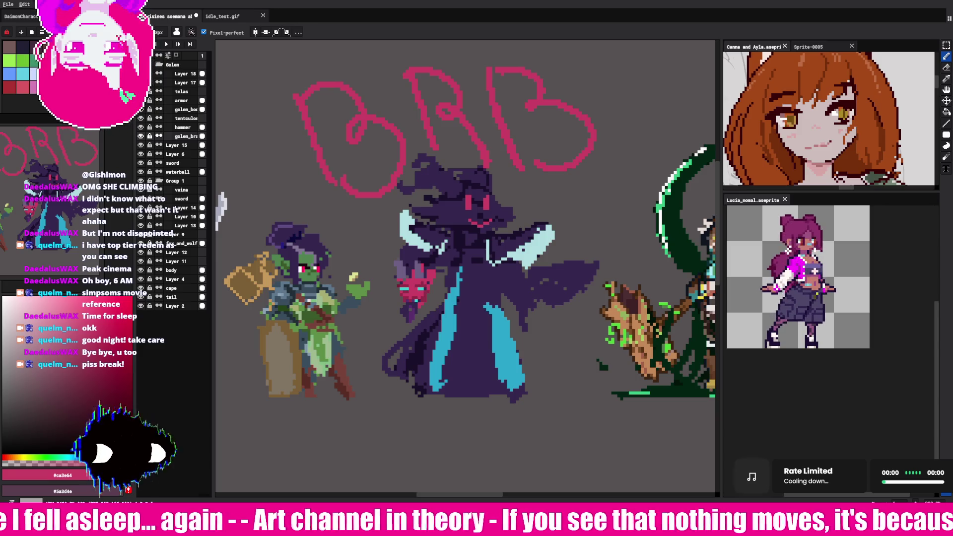
Step: Undo the pink BRB lettering above the character lineup stroke by stroke
alt+click(447, 243)
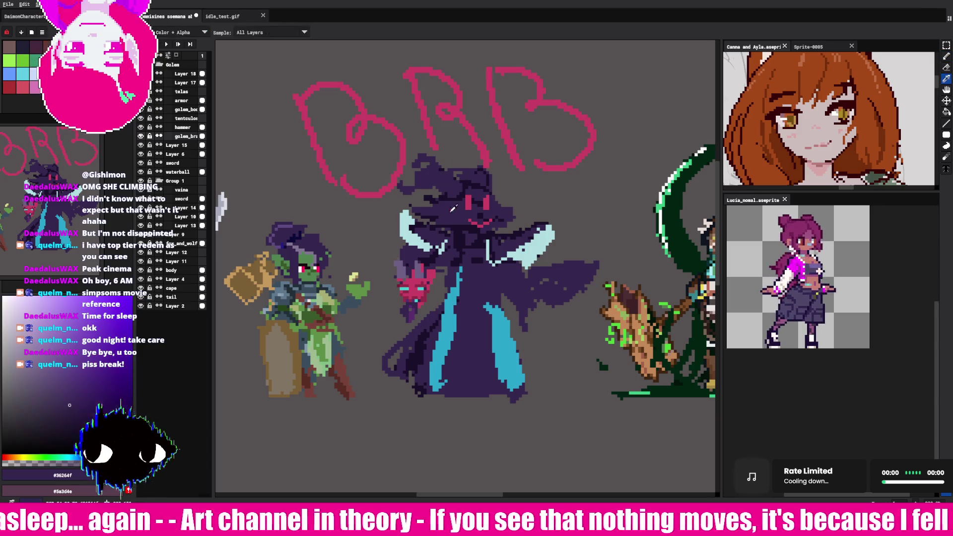
key(ctrl)
key(ctrl+z)
key(ctrl+z)
key(ctrl+z)
key(ctrl+z)
key(ctrl+z)
key(ctrl+z)
key(ctrl+z)
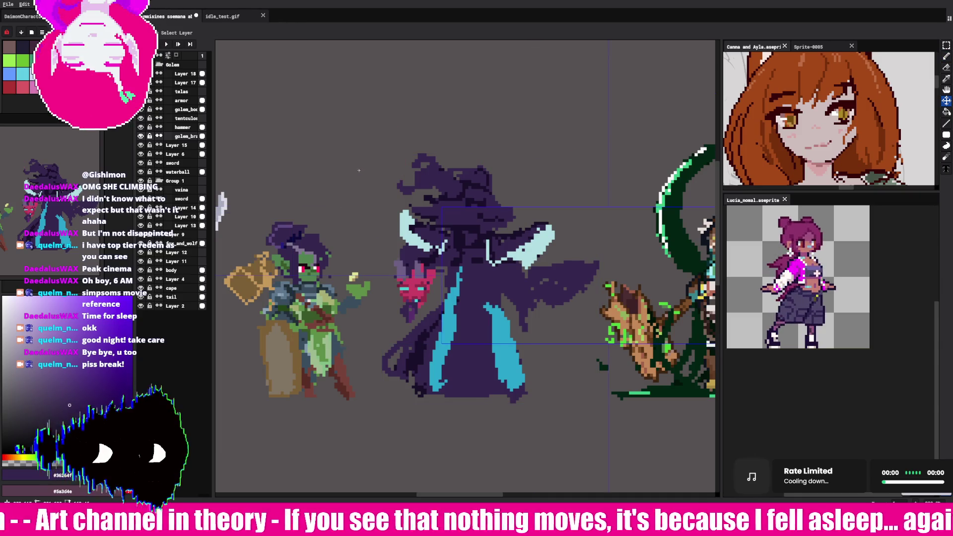
key(i)
Step: Sample the mage's dark purple #36264f and return to the pencil
click(474, 197)
click(437, 171)
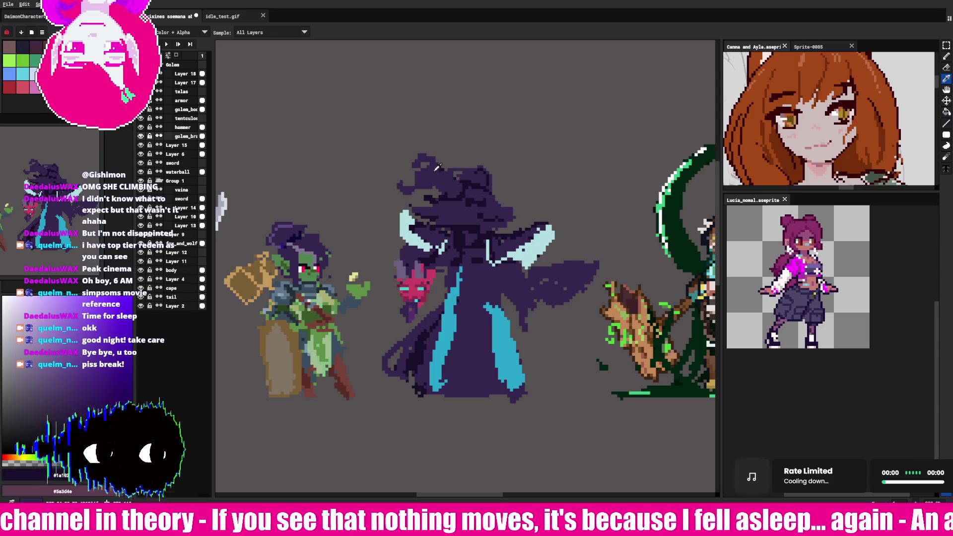
key(b)
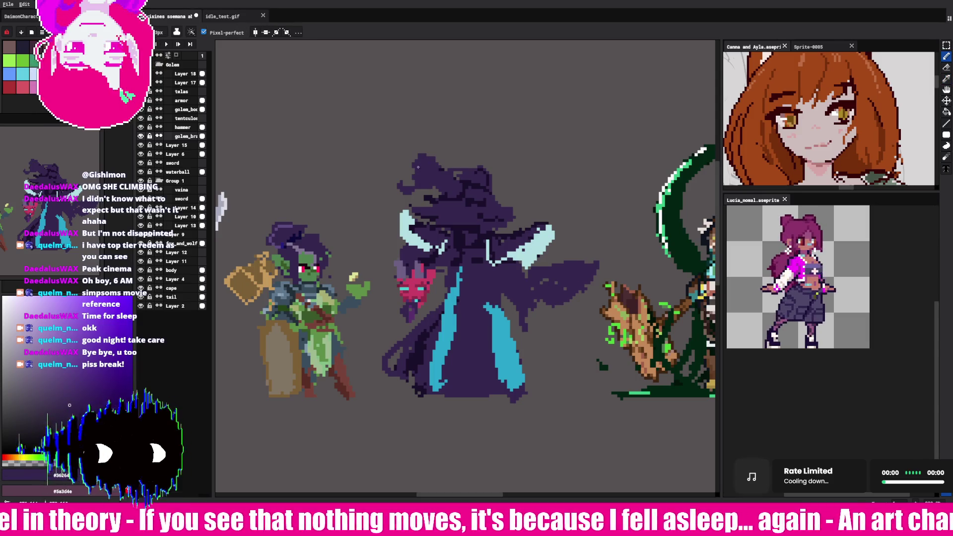
key(e)
key(b)
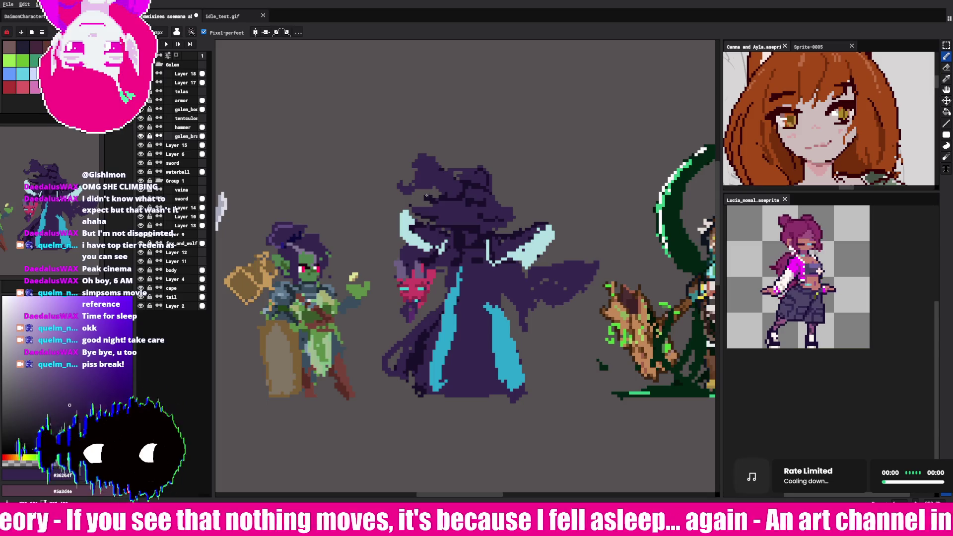
Step: Keep golem_braid in the Golem group and make Layer 15 the active layer
ctrl+click(426, 211)
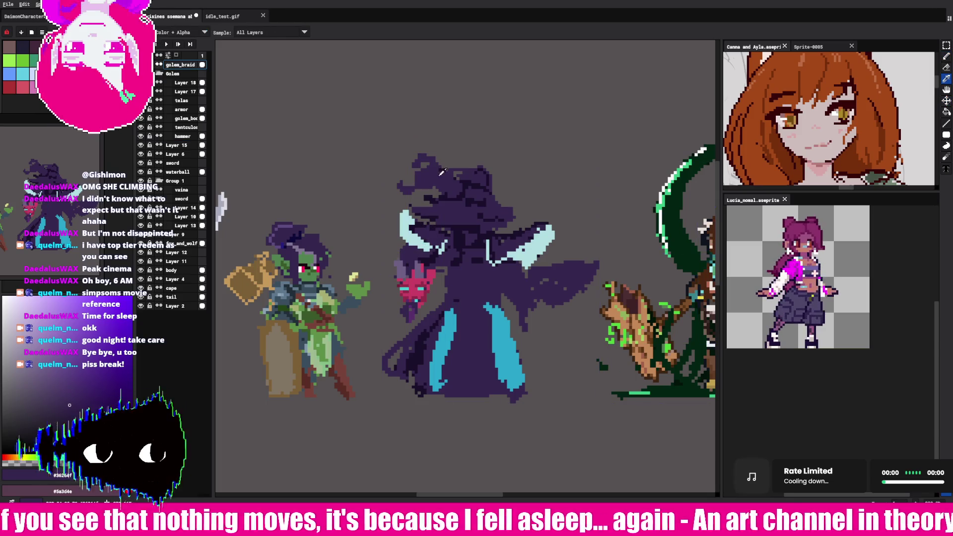
key(ctrl+z)
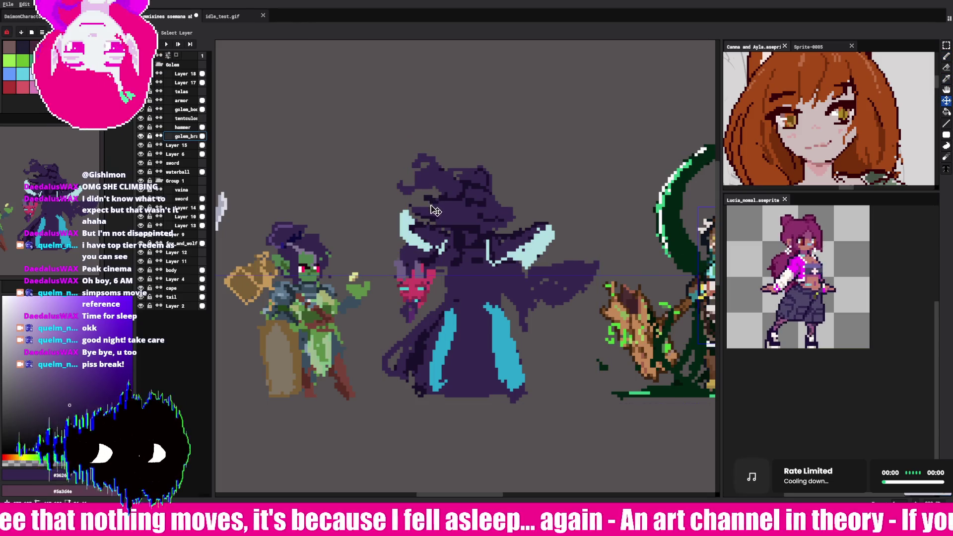
ctrl+click(440, 192)
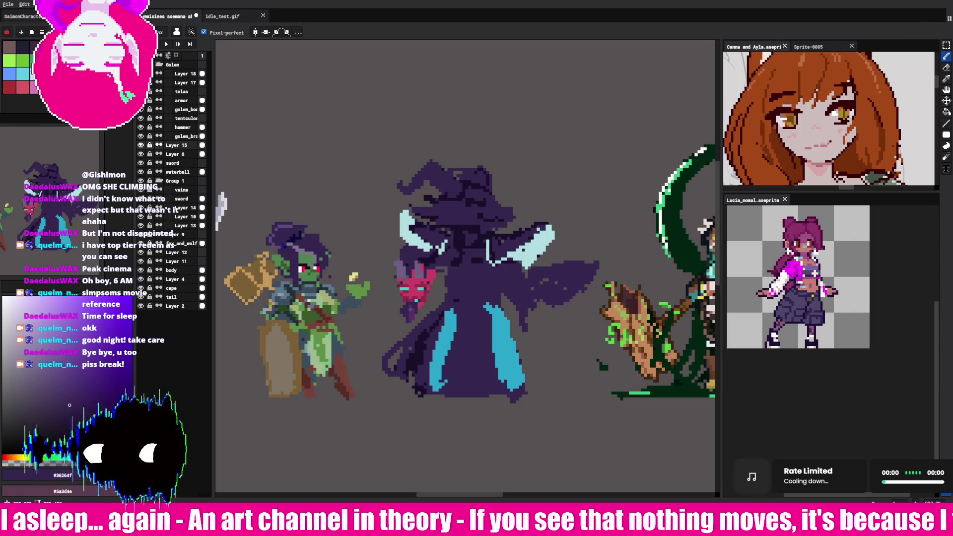
Step: Sample the mage's dark outline and purple body colours, ending on the pencil
key(e)
key(b)
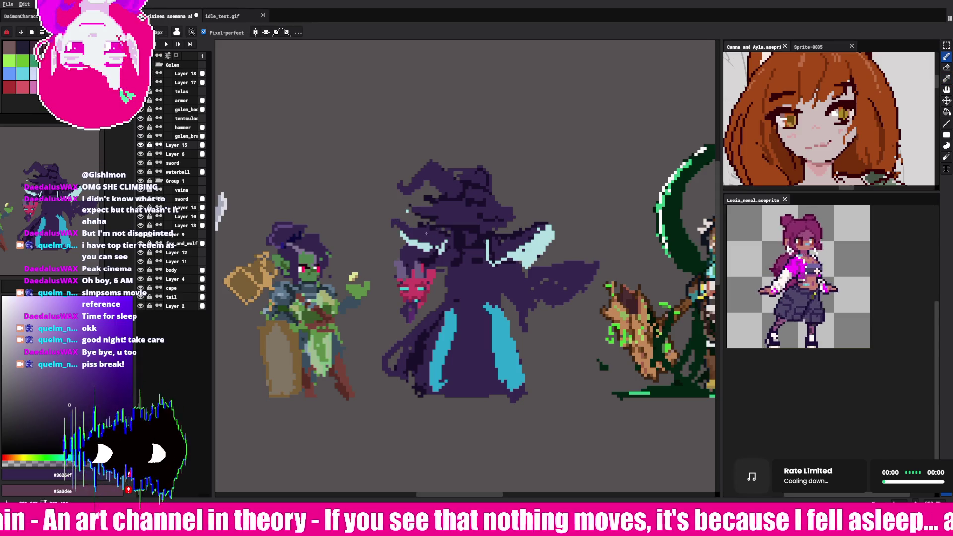
key(i)
click(525, 227)
click(525, 228)
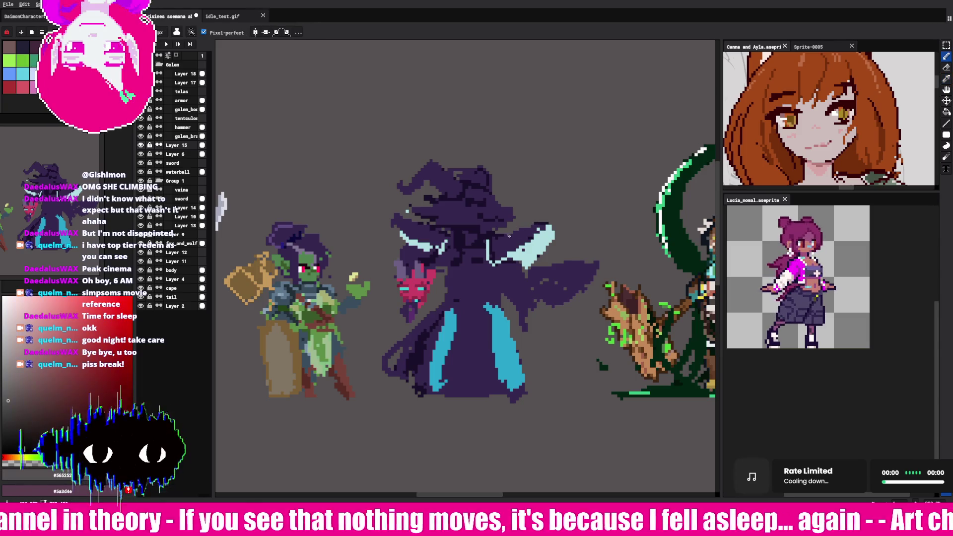
key(b)
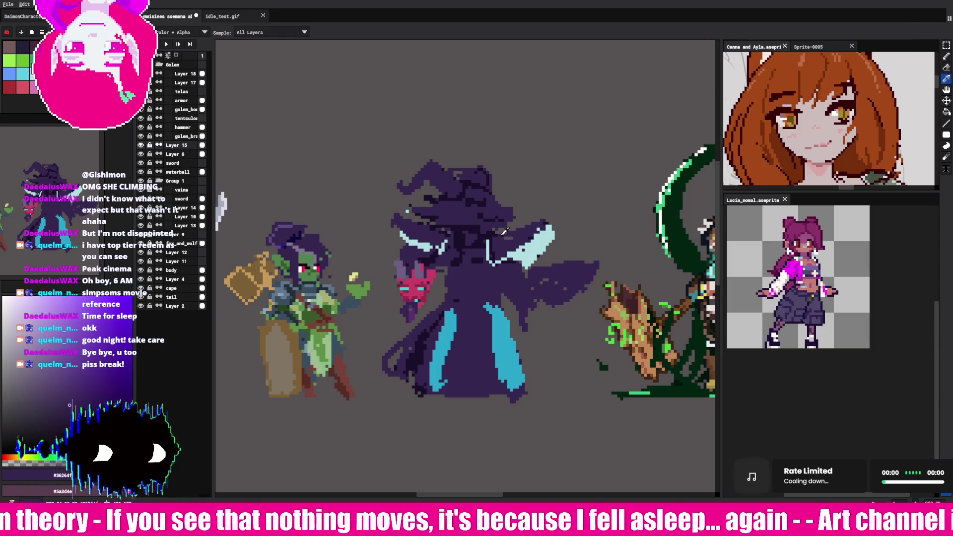
alt+click(547, 215)
key(e)
key(b)
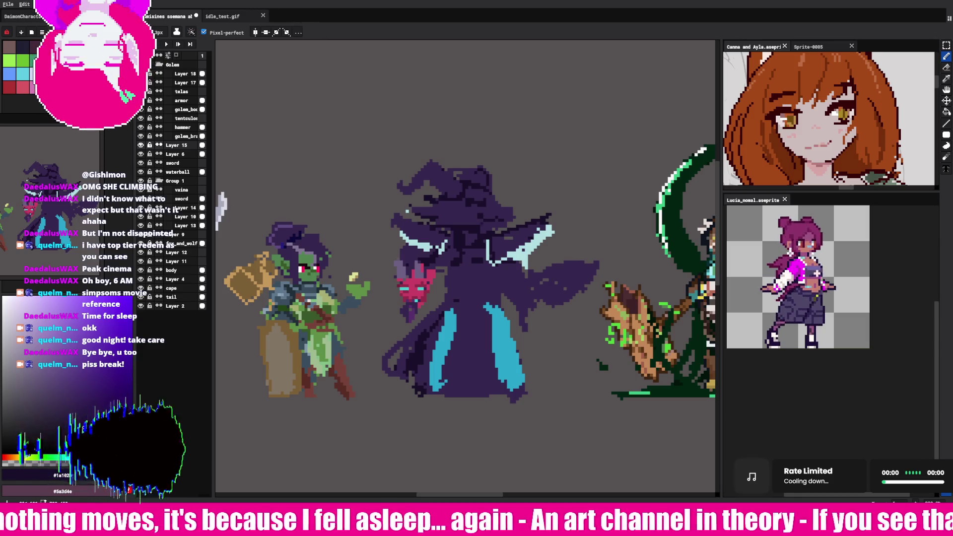
Step: Paint the right collar and the collar beside the face solid cyan
alt+click(496, 279)
drag(501, 272, 534, 261)
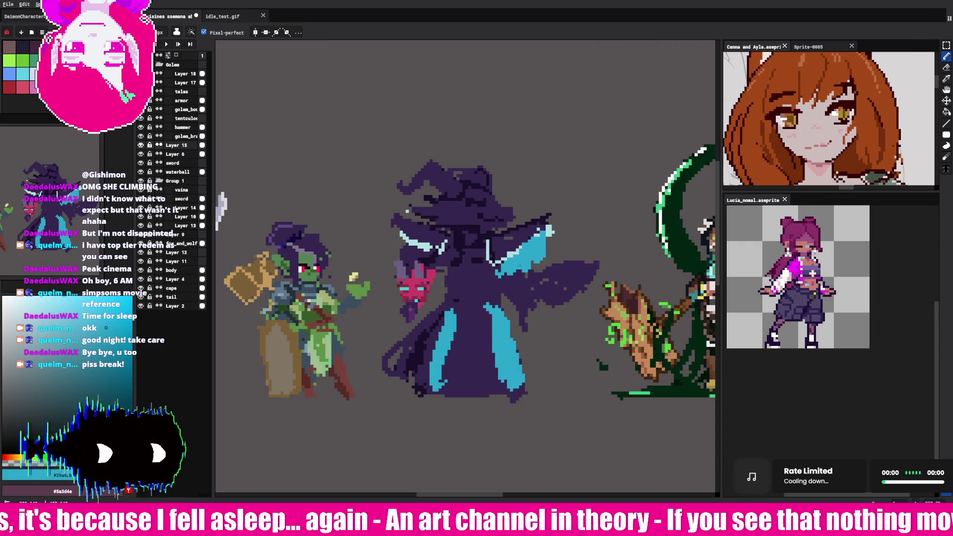
drag(405, 251, 447, 259)
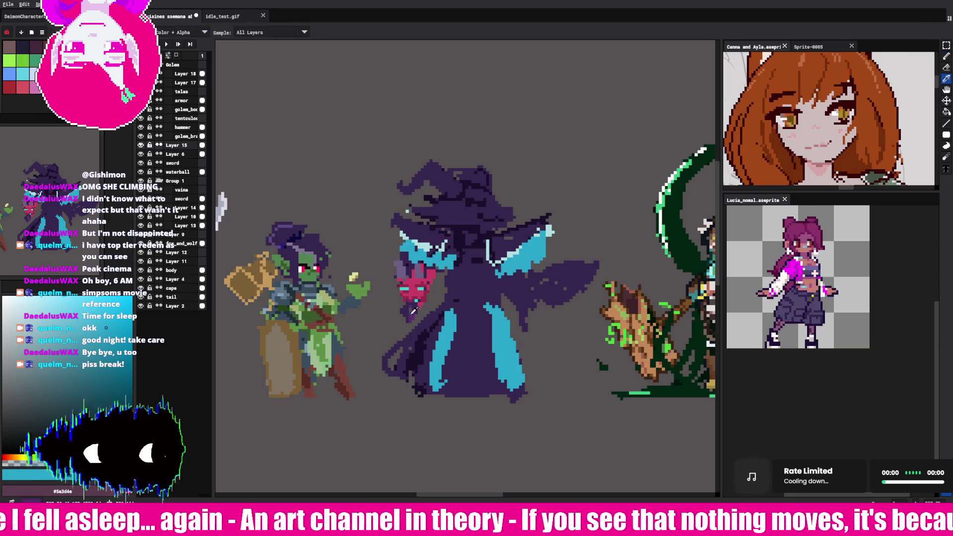
Step: Check layer contents by toggling visibility, then add a new layer above Layer 15
click(141, 145)
click(140, 145)
click(140, 163)
click(140, 145)
click(141, 145)
click(168, 145)
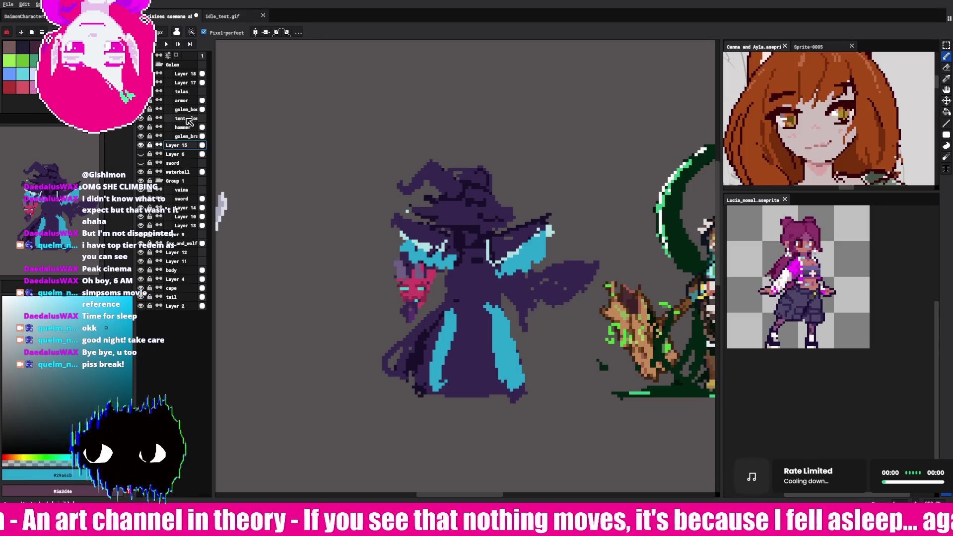
key(shift+n)
Step: Draw a light highlight along the mage's hat brim
key(i)
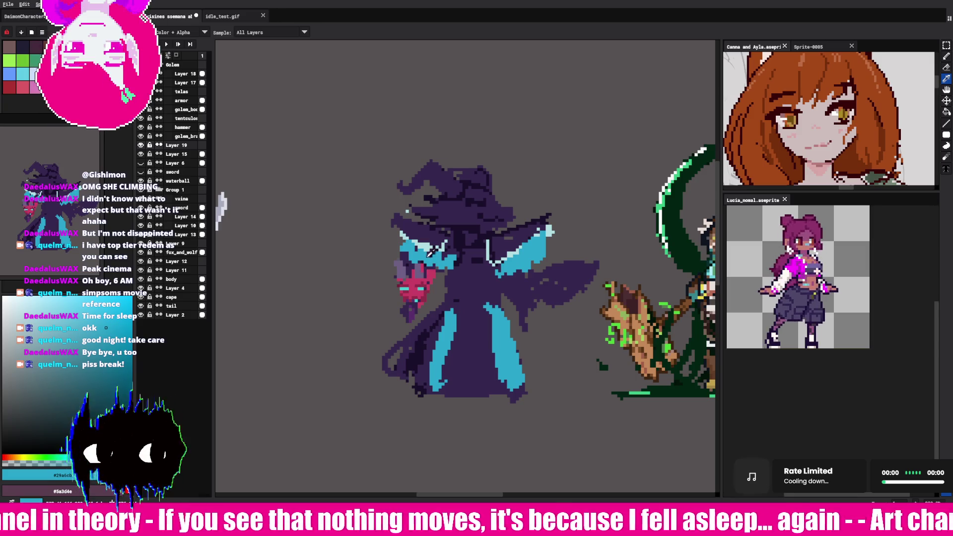
key(b)
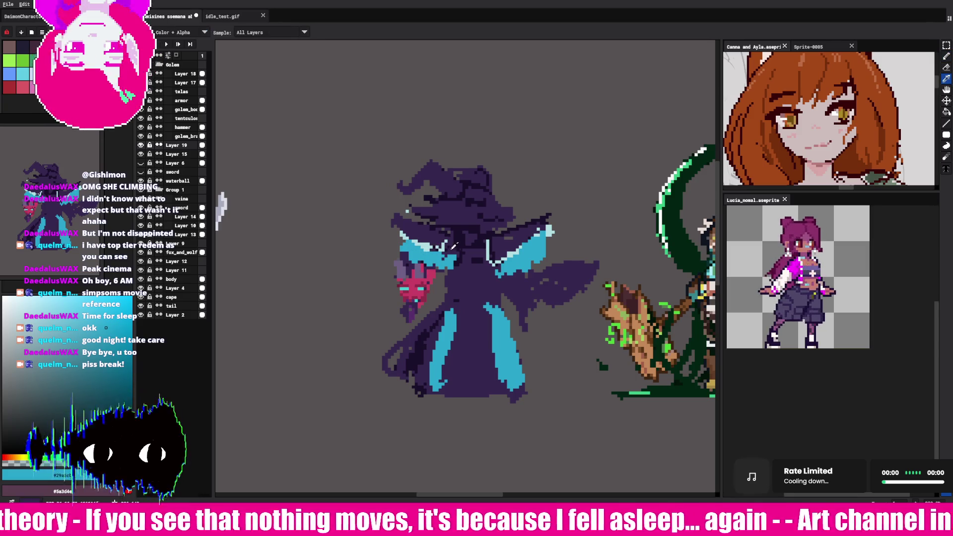
alt+click(467, 231)
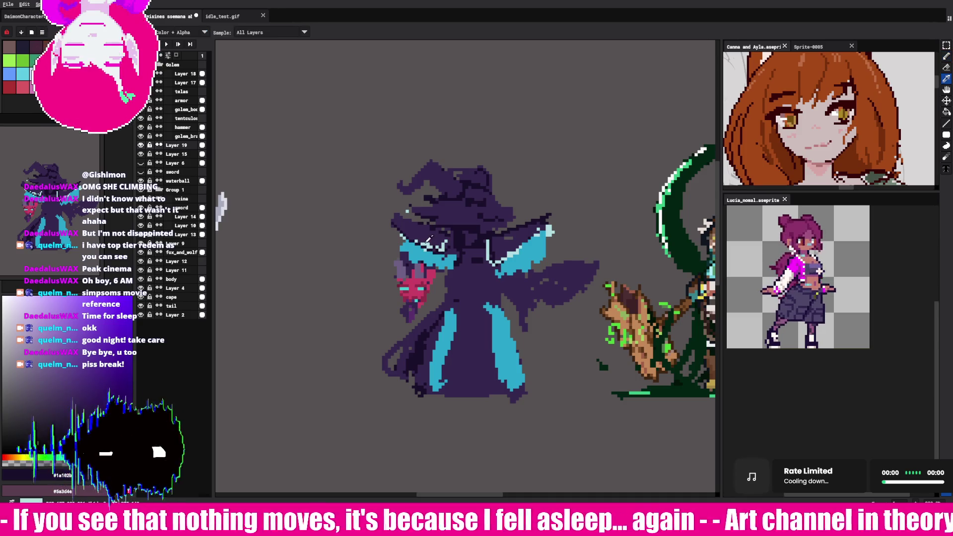
alt+click(428, 247)
drag(399, 226, 423, 243)
Step: Sample purples from the sprite and paint dark blue shading on the right collar
alt+click(427, 238)
alt+click(509, 228)
alt+click(455, 234)
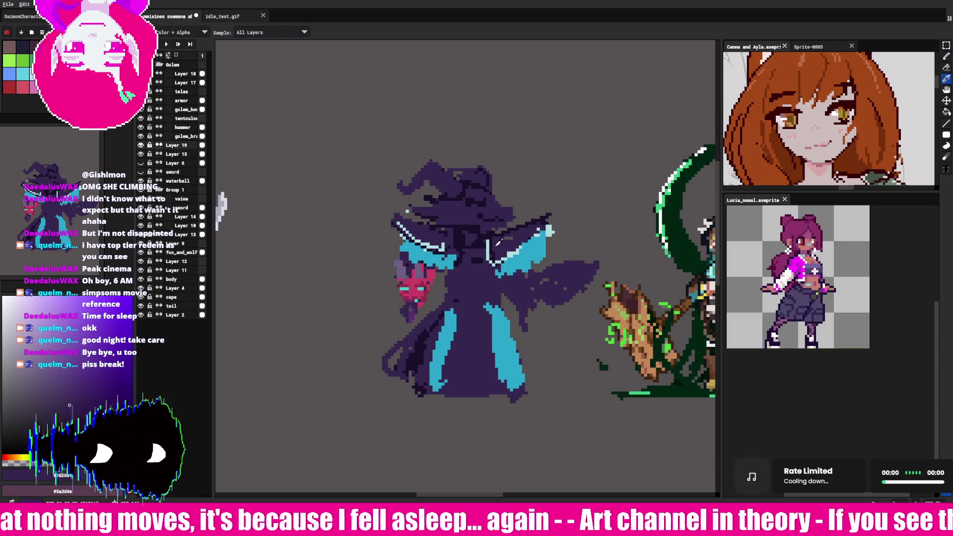
alt+click(490, 243)
alt+click(488, 239)
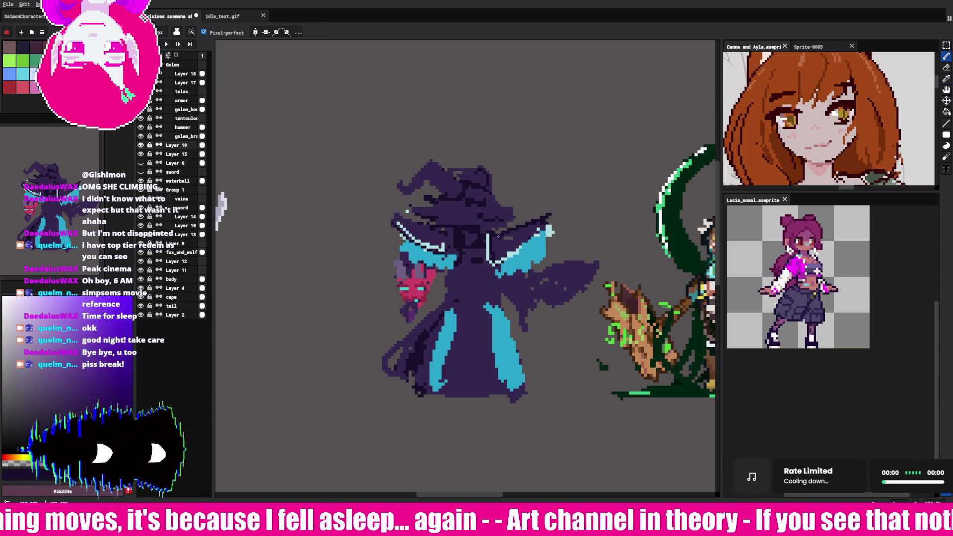
alt+click(513, 260)
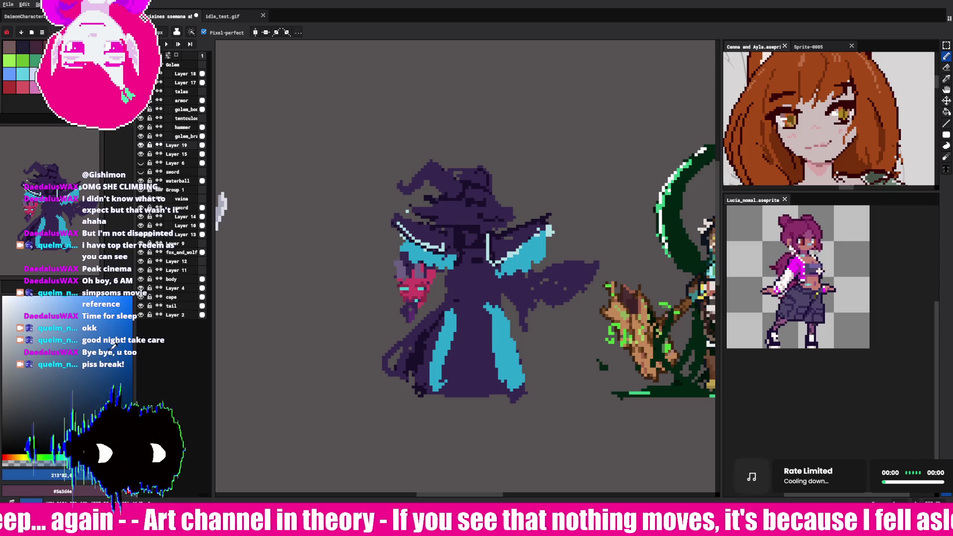
drag(503, 247, 516, 234)
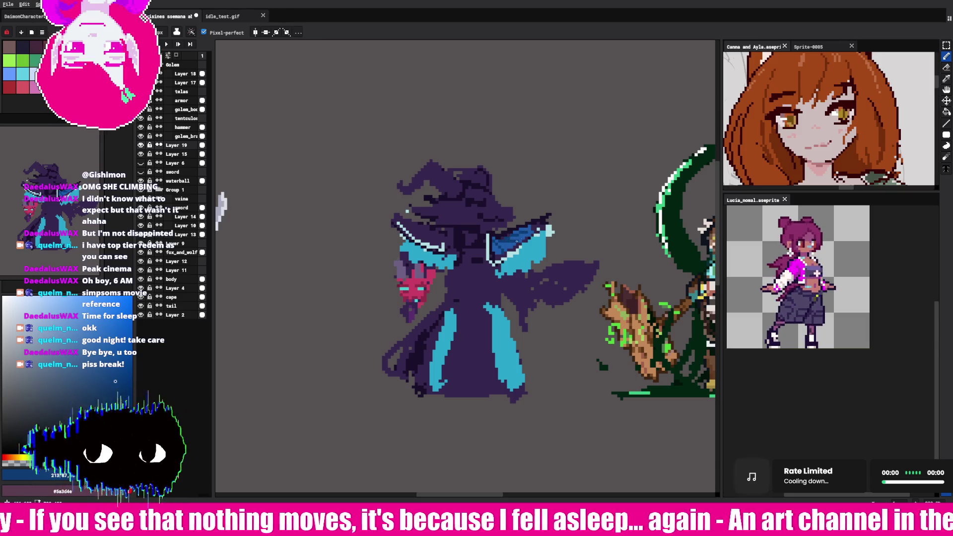
Step: Add a light cyan highlight along the right collar's upper edge
alt+click(549, 229)
drag(546, 213, 530, 239)
key(e)
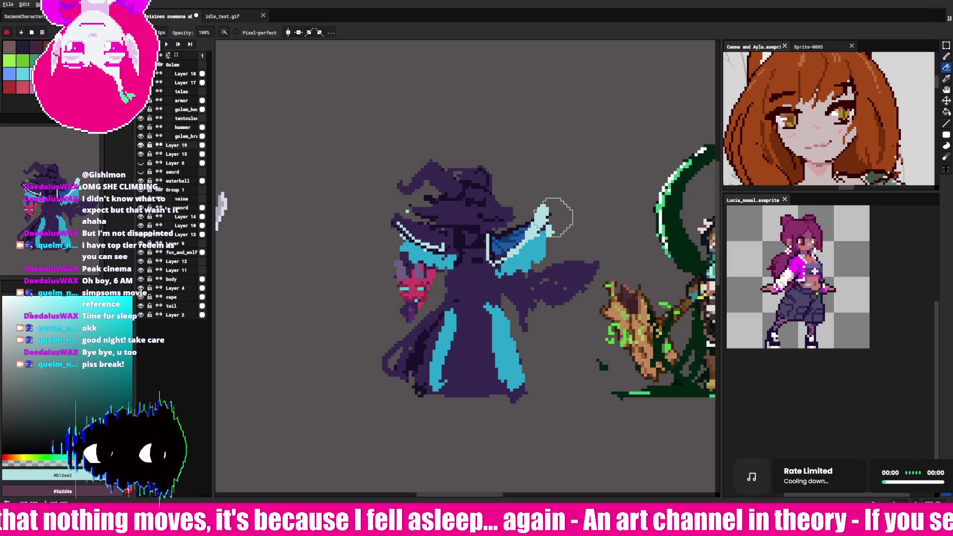
Step: Lasso and move the right collar's pixels to reshape its tip
key(b)
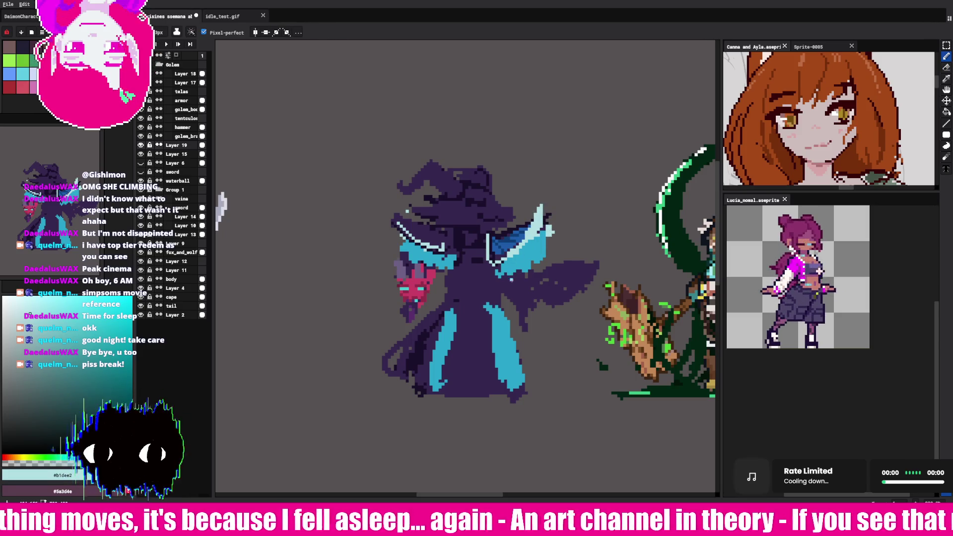
key(q)
drag(562, 197, 551, 189)
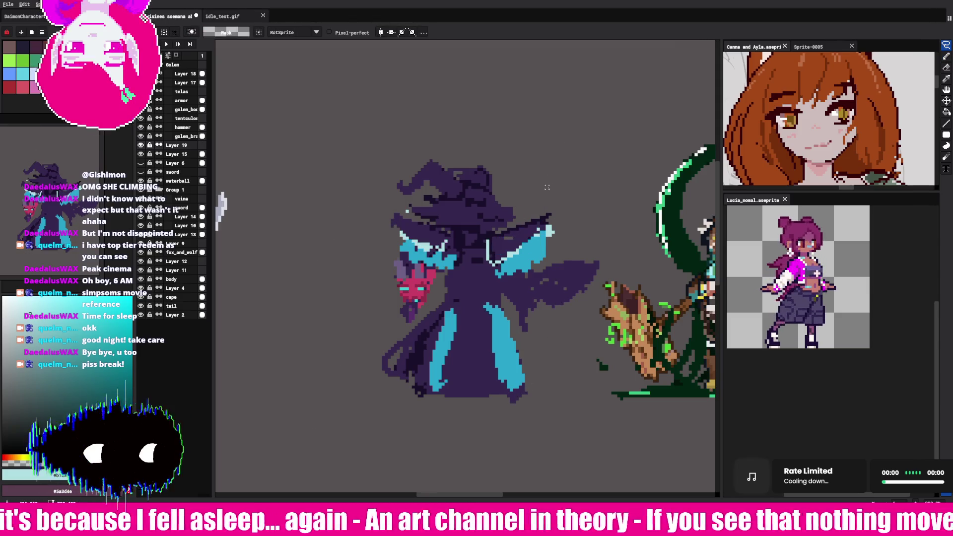
key(v)
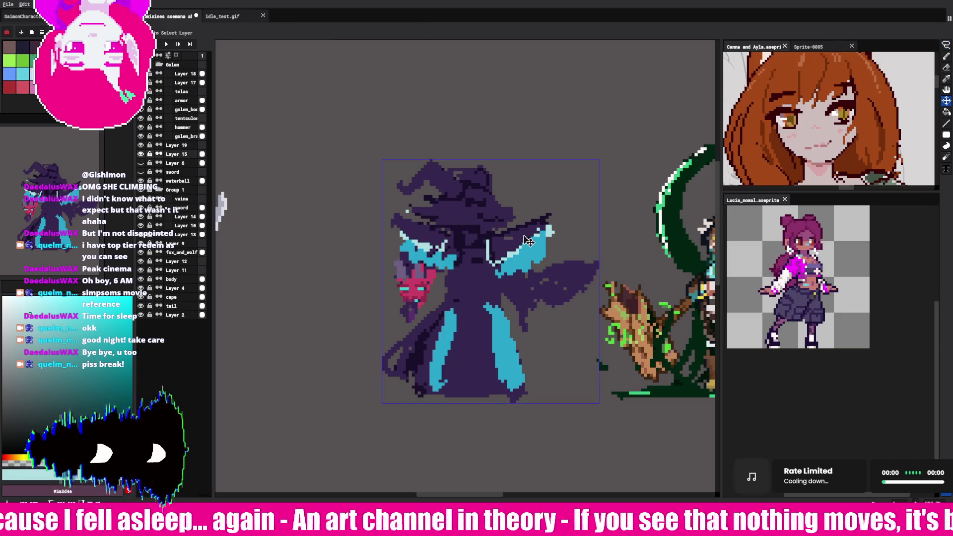
key(q)
drag(398, 109, 690, 256)
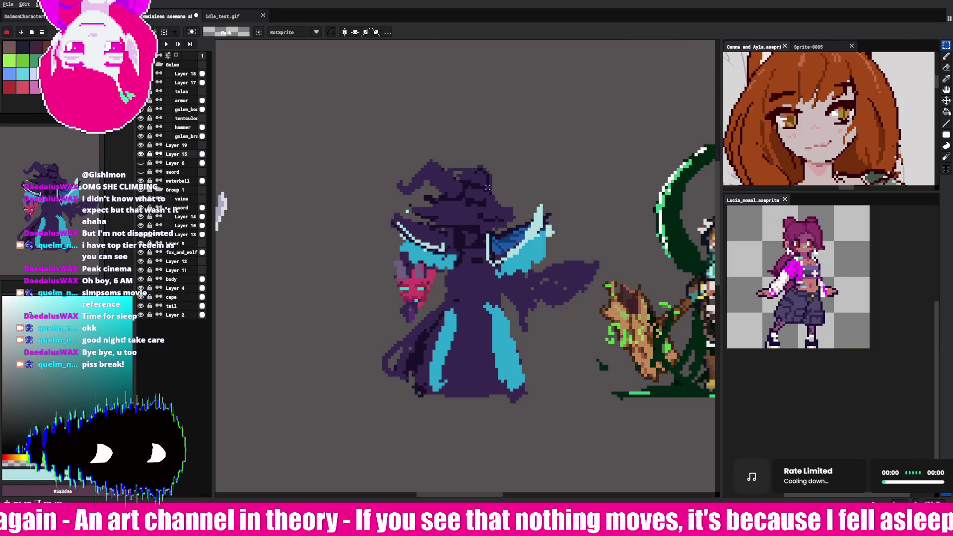
Step: Add a light cyan pixel on the hat brim's left edge
alt+click(520, 230)
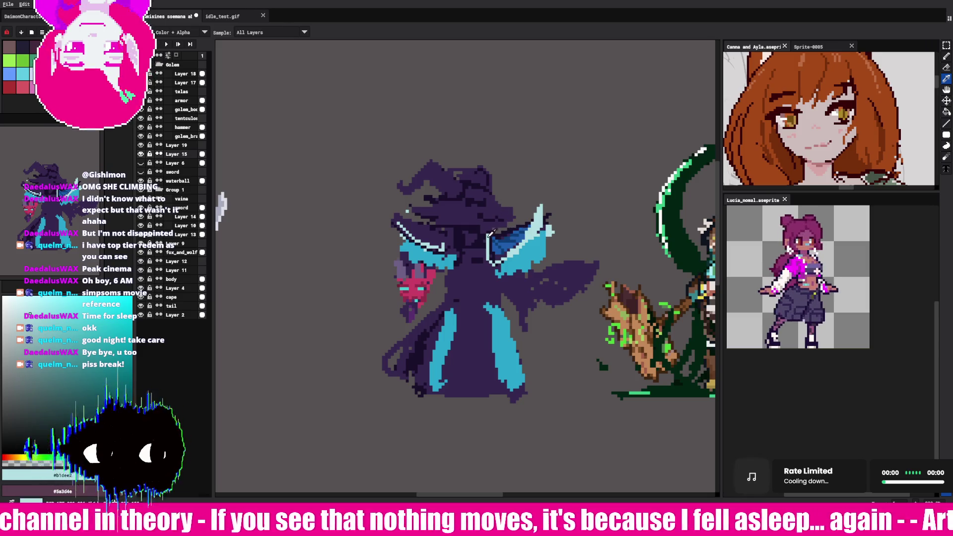
key(b)
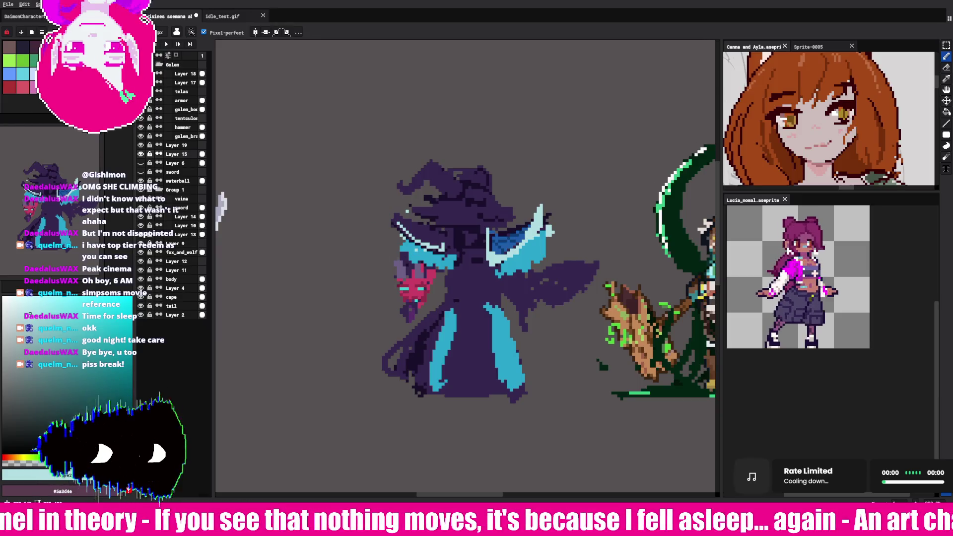
click(387, 228)
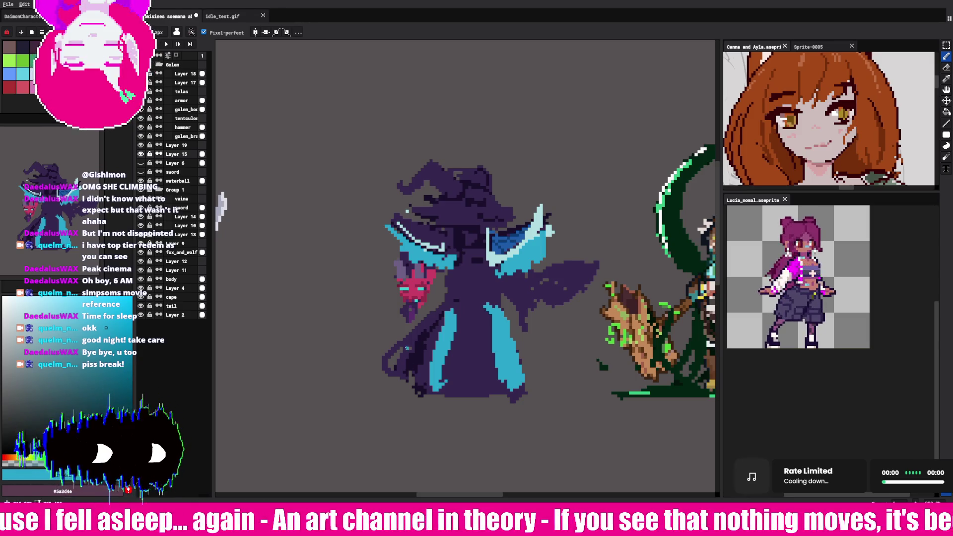
key(i)
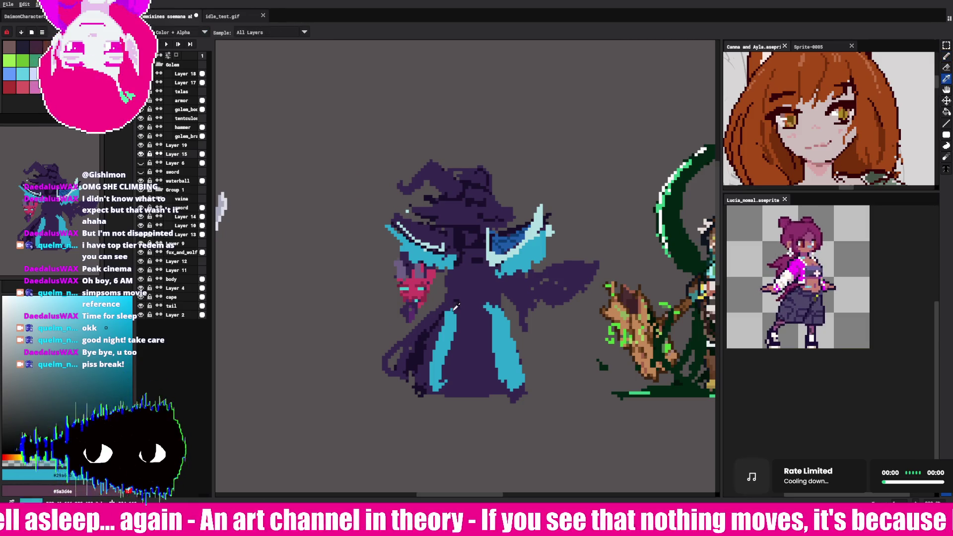
Step: Draw light cyan pixels up the right collar's tip
key(b)
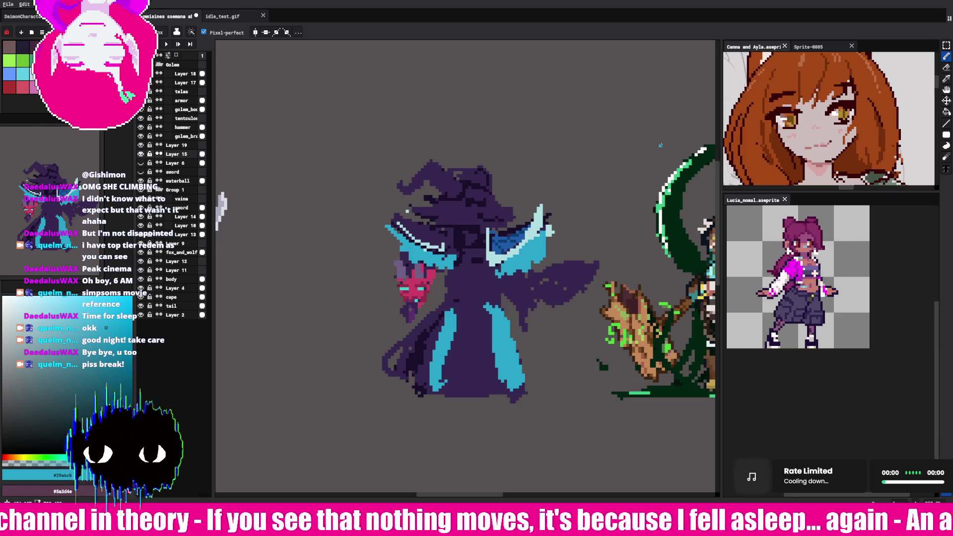
alt+click(499, 265)
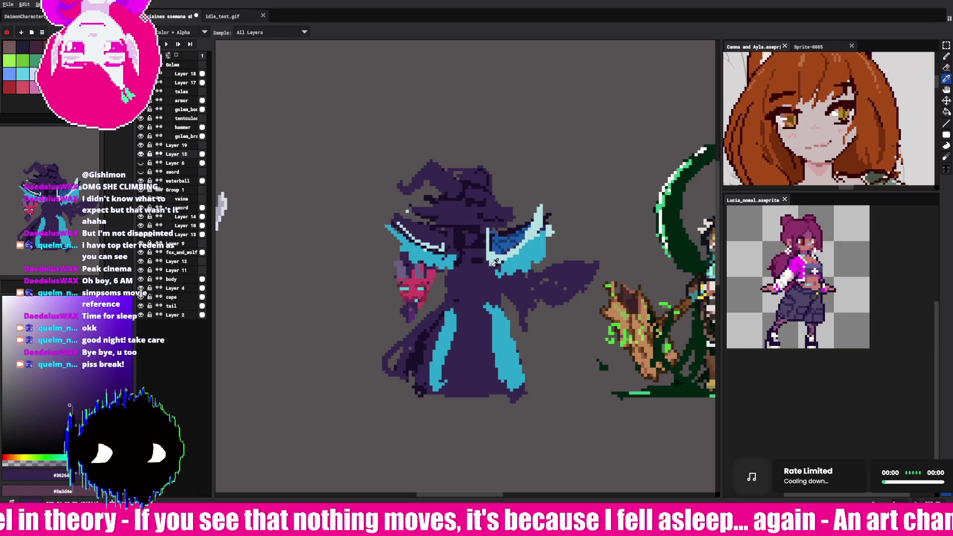
alt+click(497, 256)
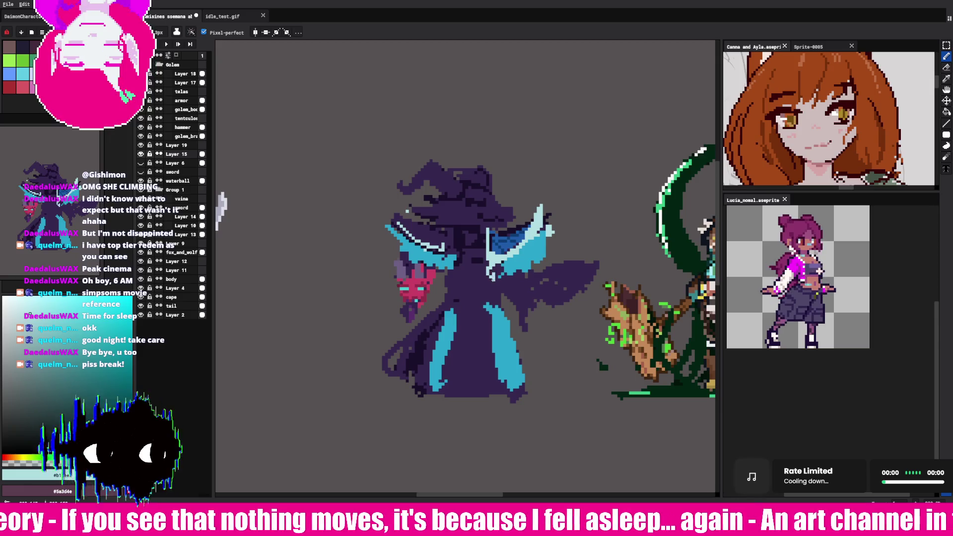
alt+click(495, 242)
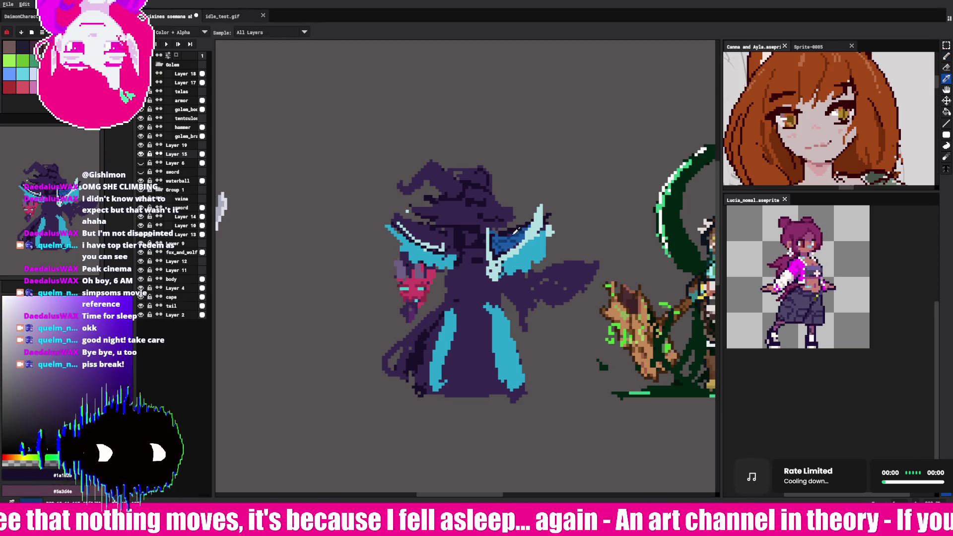
alt+click(490, 230)
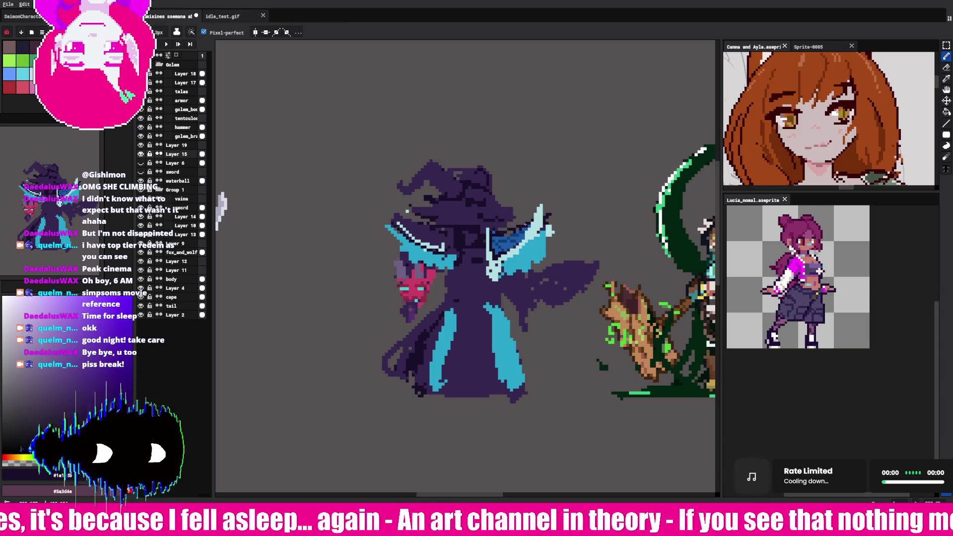
alt+click(541, 218)
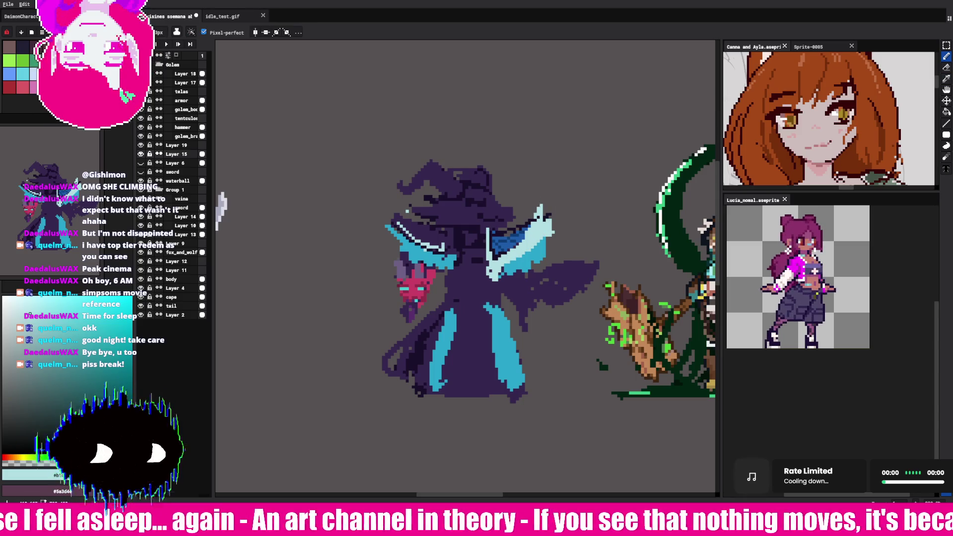
alt+click(537, 225)
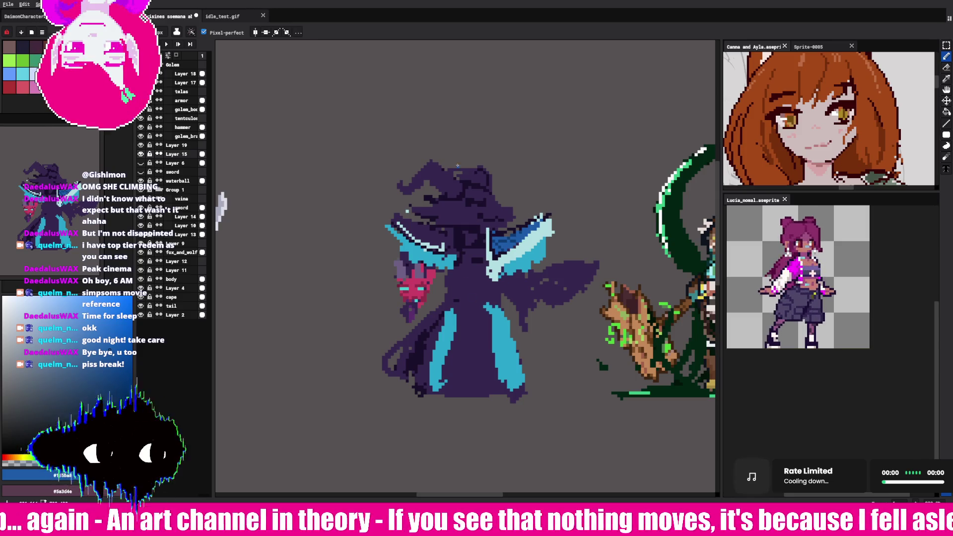
alt+click(546, 228)
drag(547, 219, 550, 201)
Step: Draw light cyan pixels on the left collar tip, then pick up the dark purple
key(alt)
alt+click(421, 236)
drag(392, 223, 415, 245)
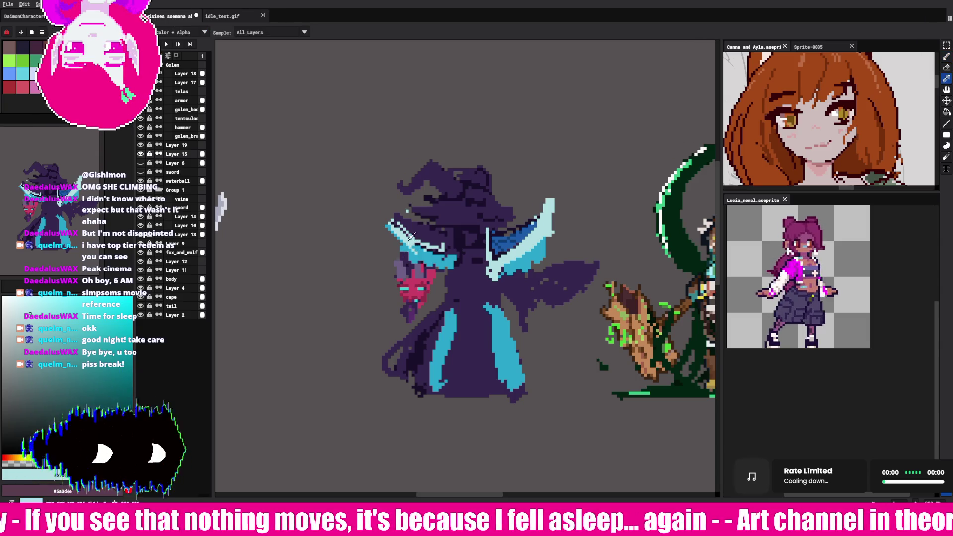
key(alt)
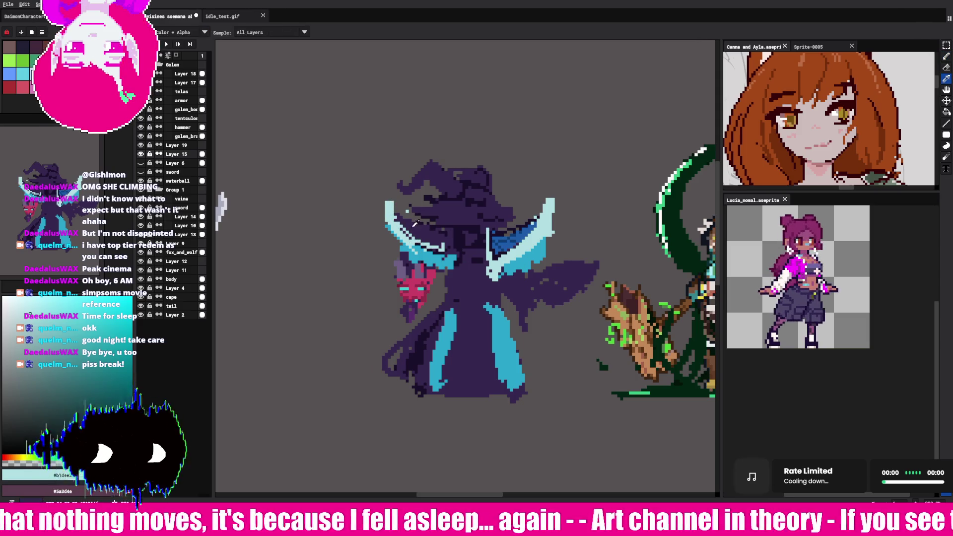
alt+click(414, 225)
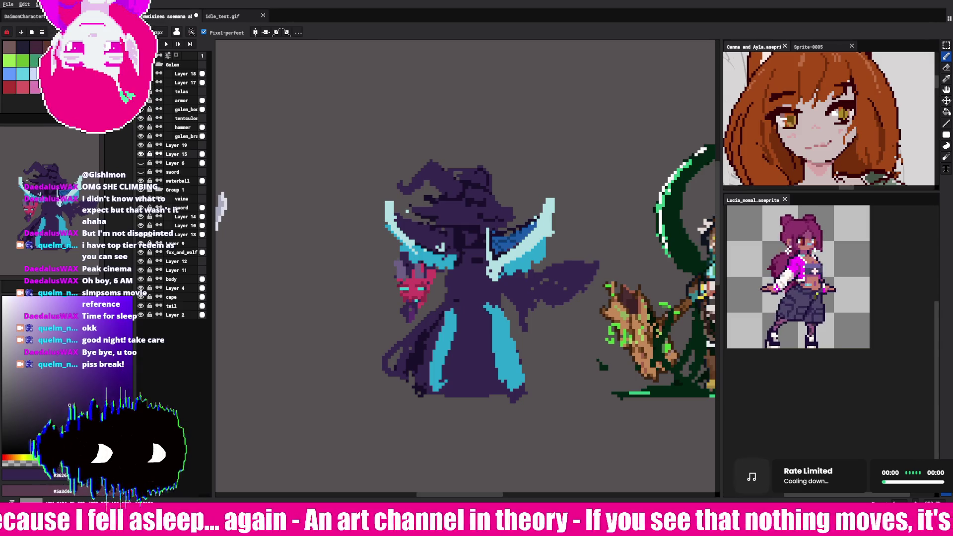
Step: Touch up the right collar's dark blue shading and erase stray pixels
key(i)
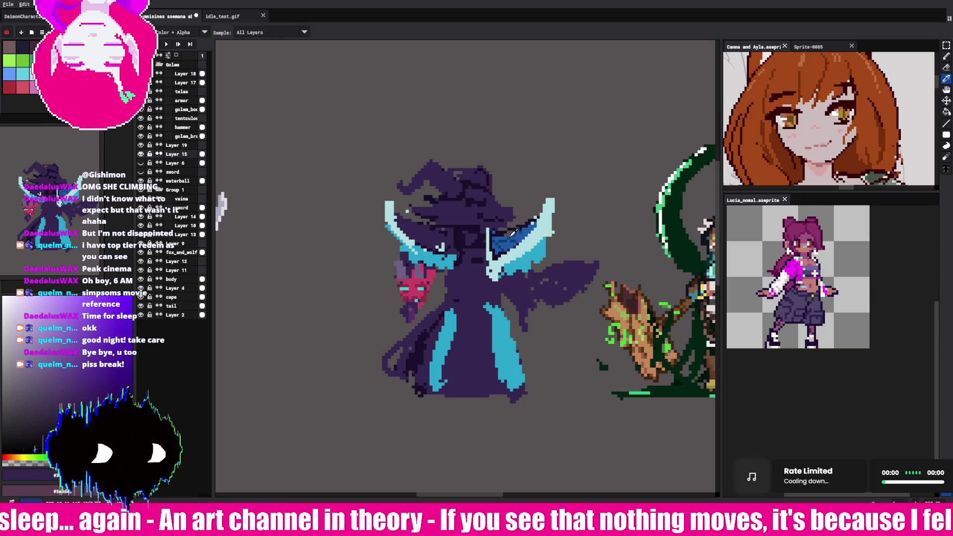
click(516, 232)
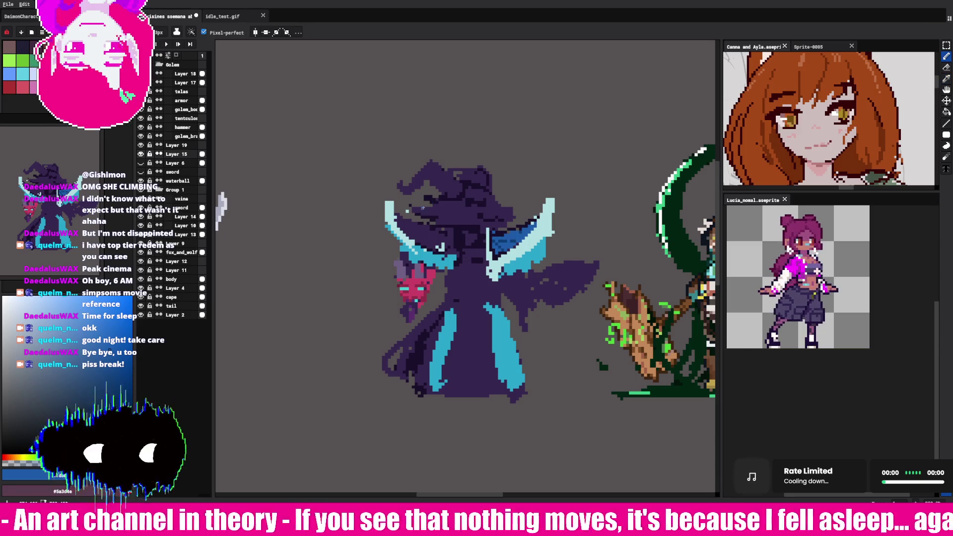
key(alt)
alt+click(516, 232)
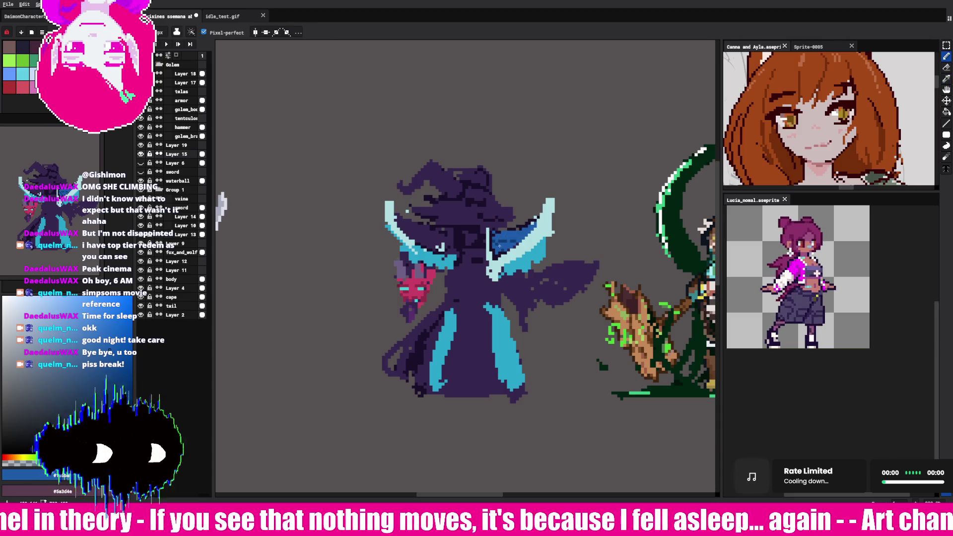
key(alt)
alt+click(497, 232)
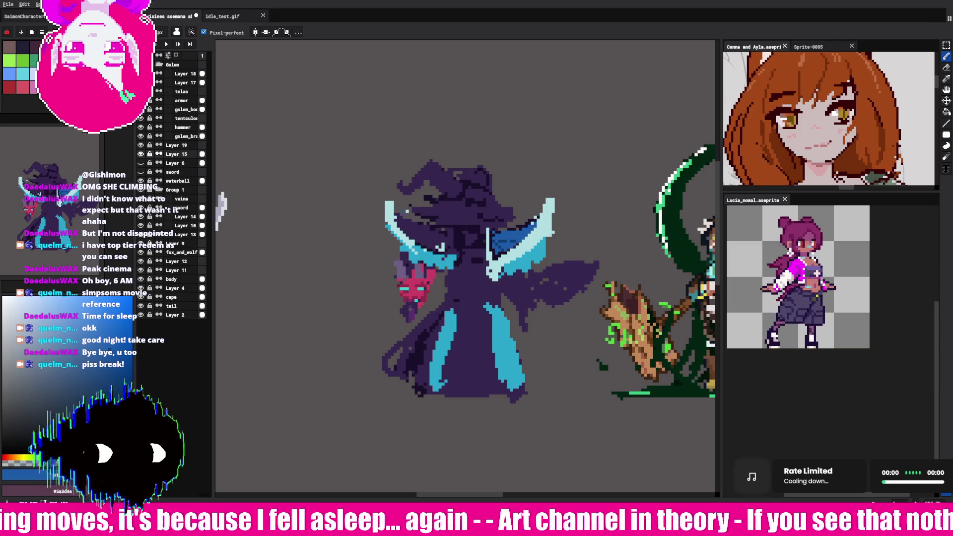
key(e)
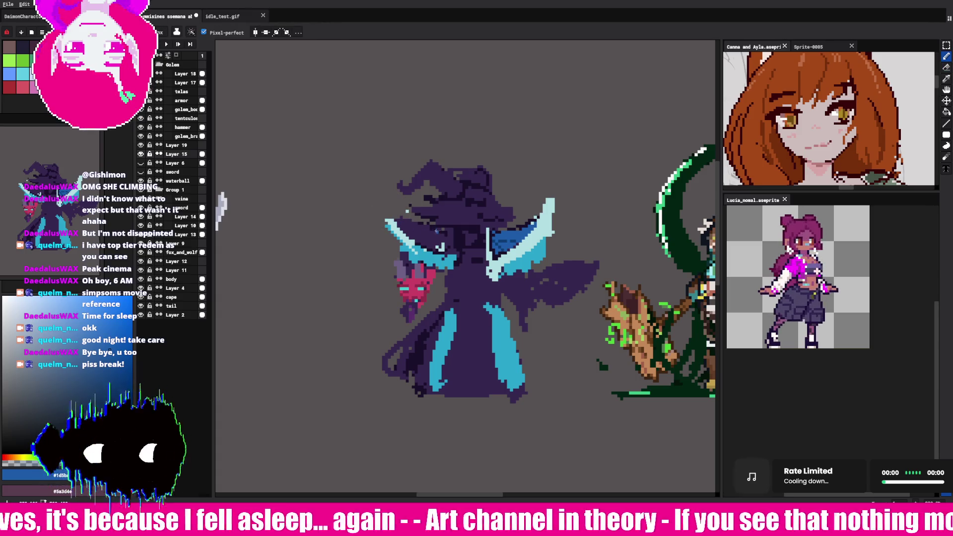
key(b)
alt+click(413, 220)
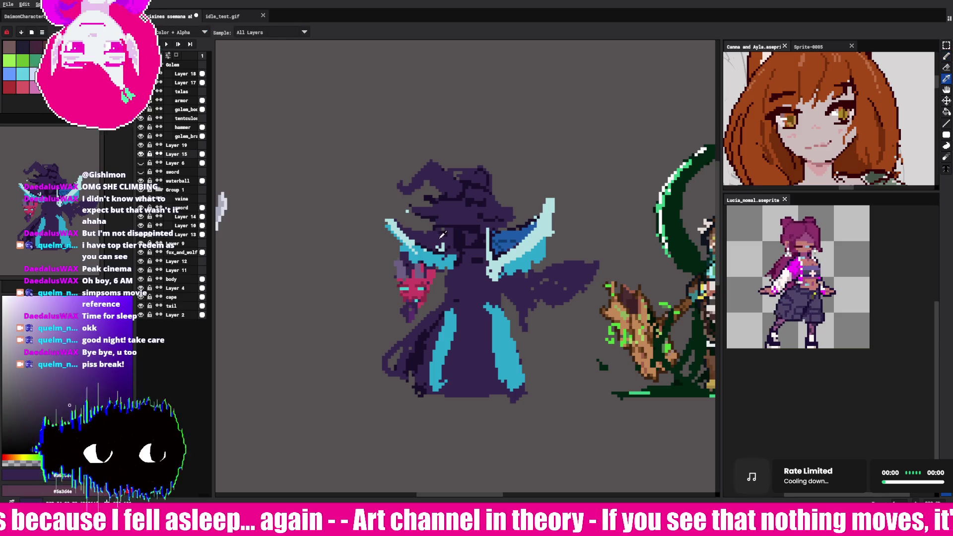
alt+click(501, 229)
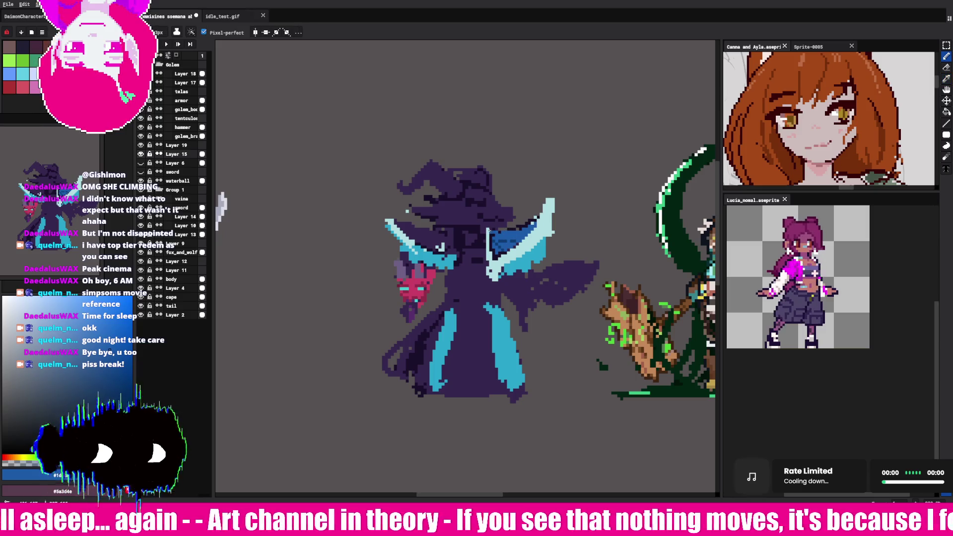
alt+click(516, 228)
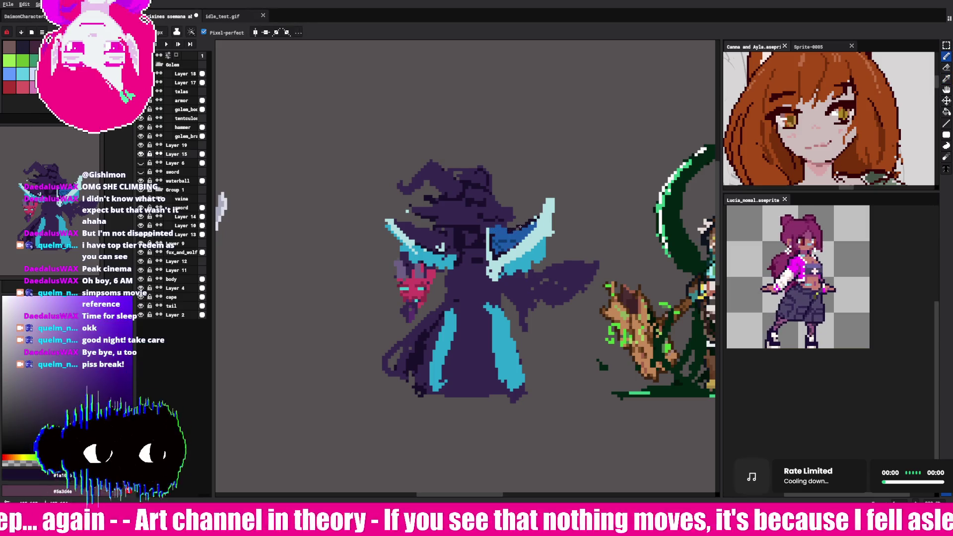
alt+click(511, 256)
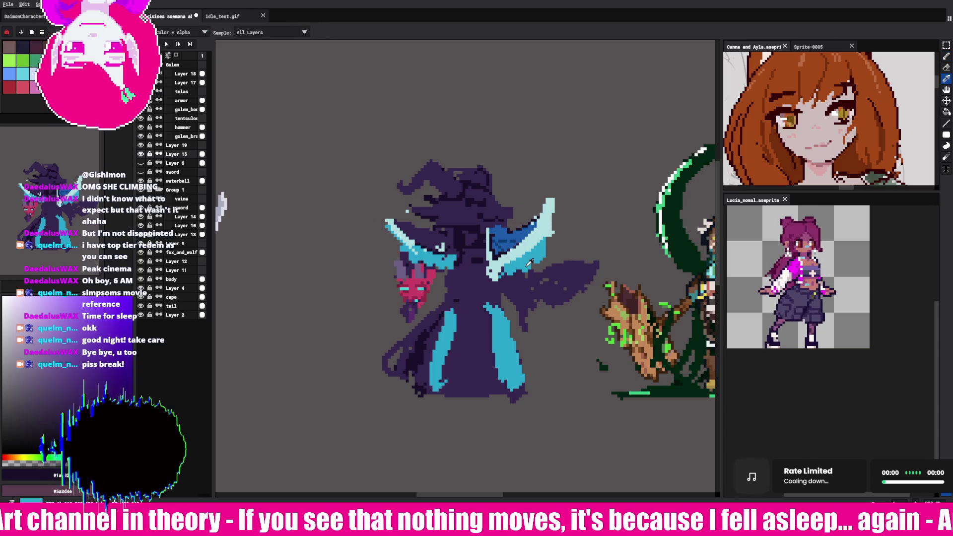
Step: Outline the right collar wing's top edge in dark blue, touching up with purple and cyan
drag(492, 276, 552, 215)
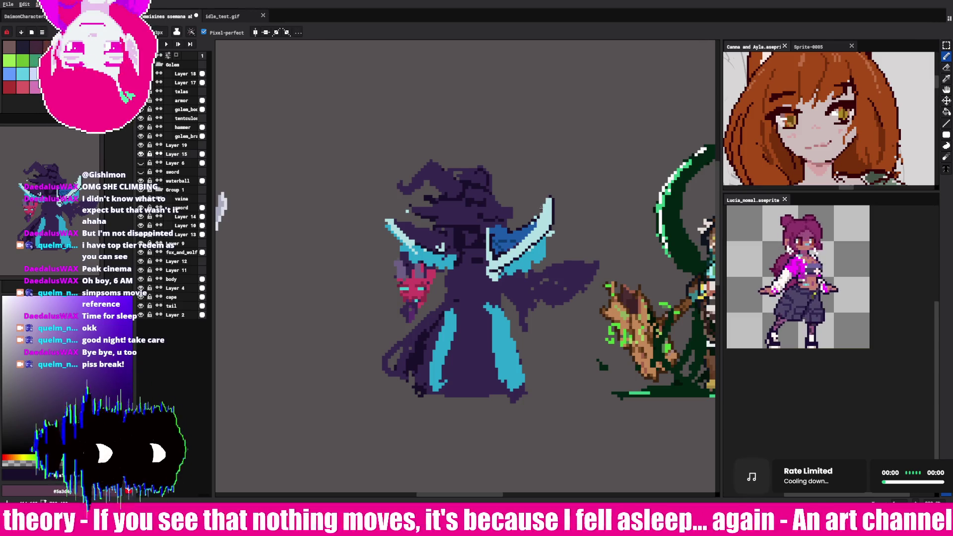
alt+click(530, 226)
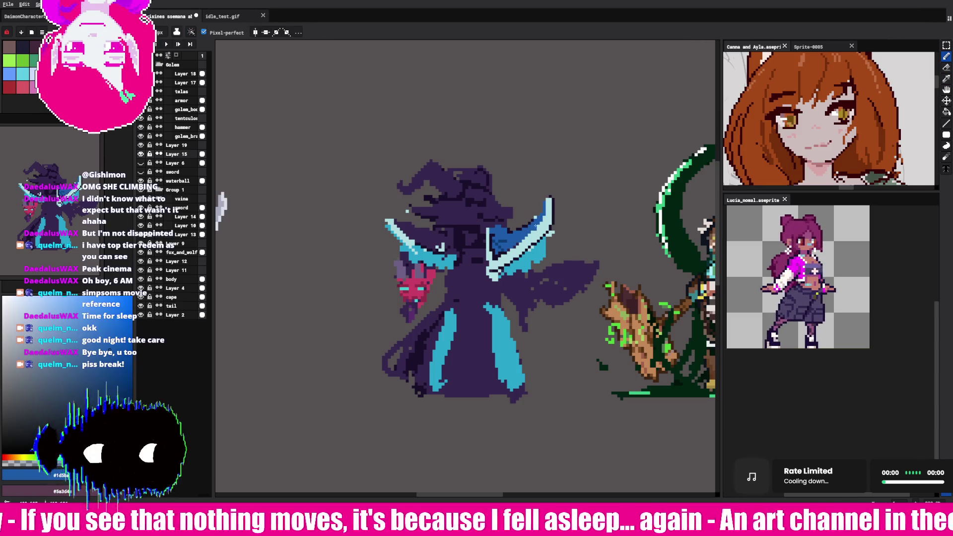
alt+click(512, 226)
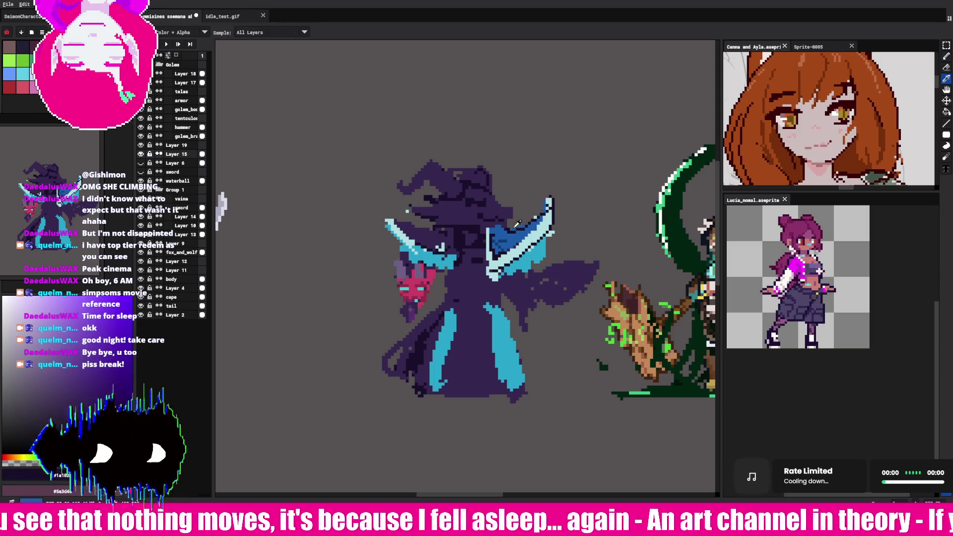
alt+click(529, 222)
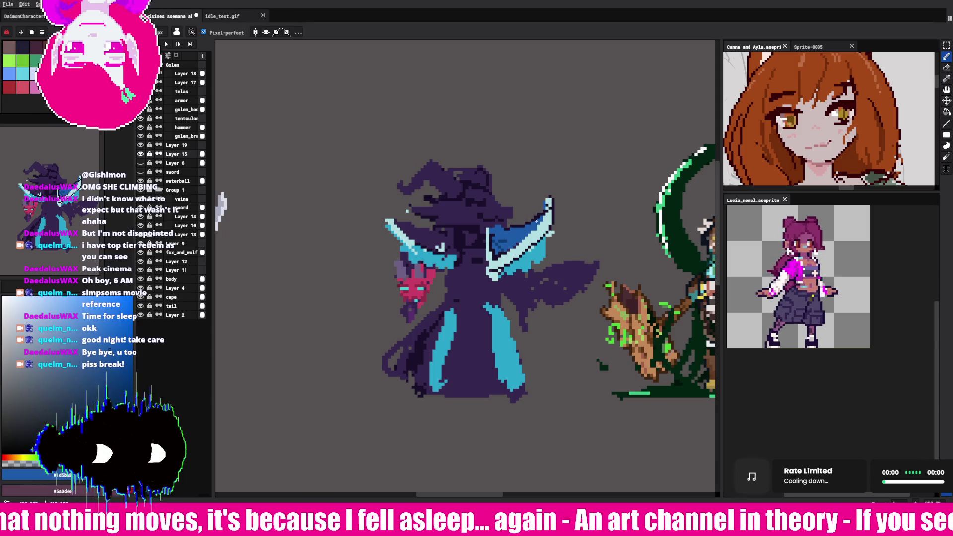
key(alt)
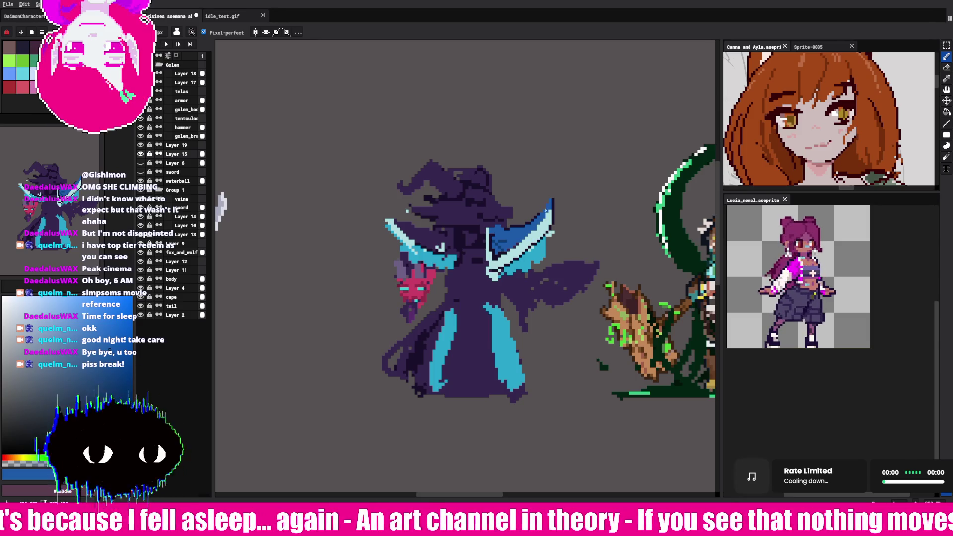
alt+click(546, 245)
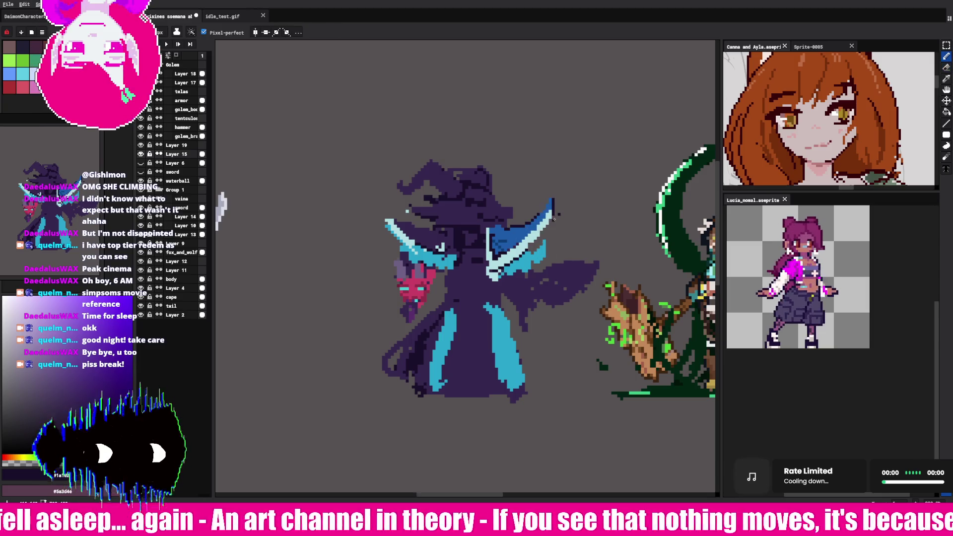
key(alt)
alt+click(533, 245)
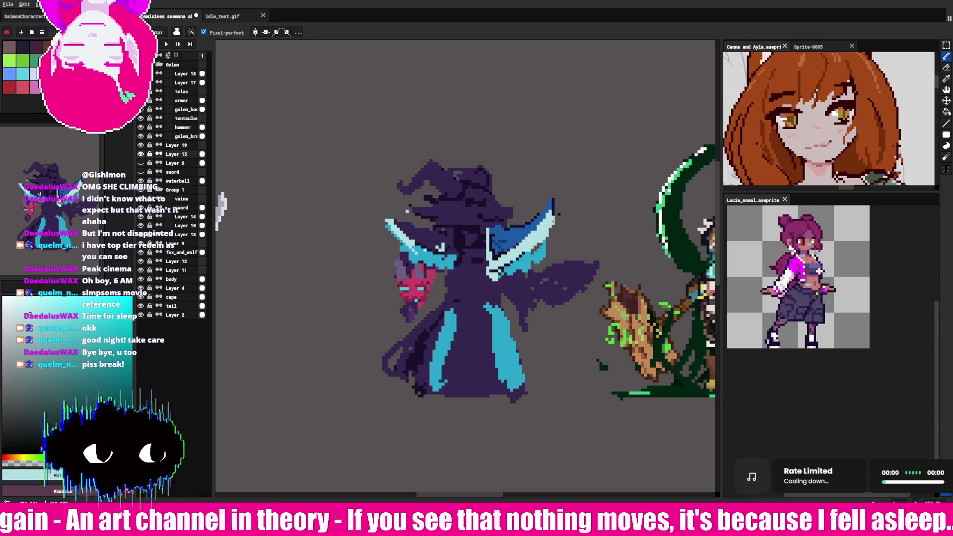
key(alt)
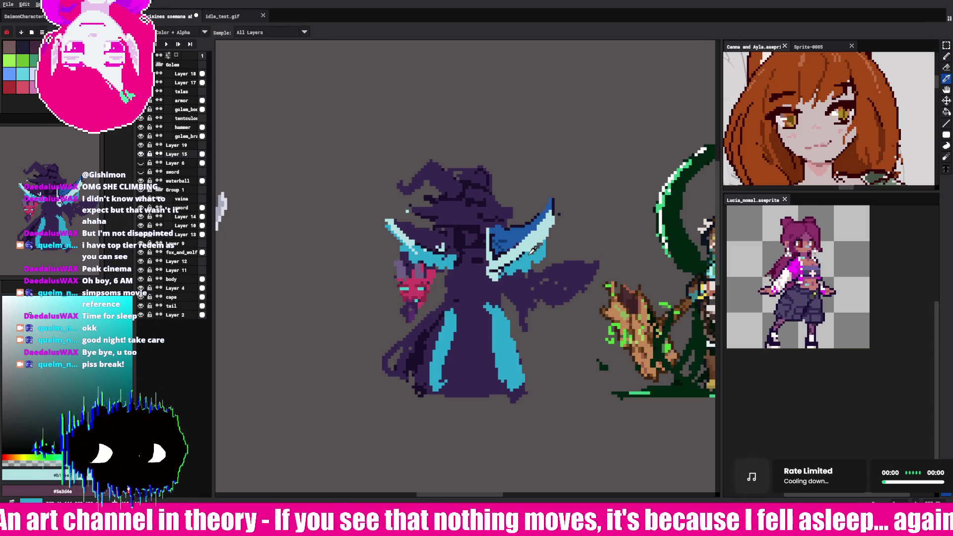
key(b)
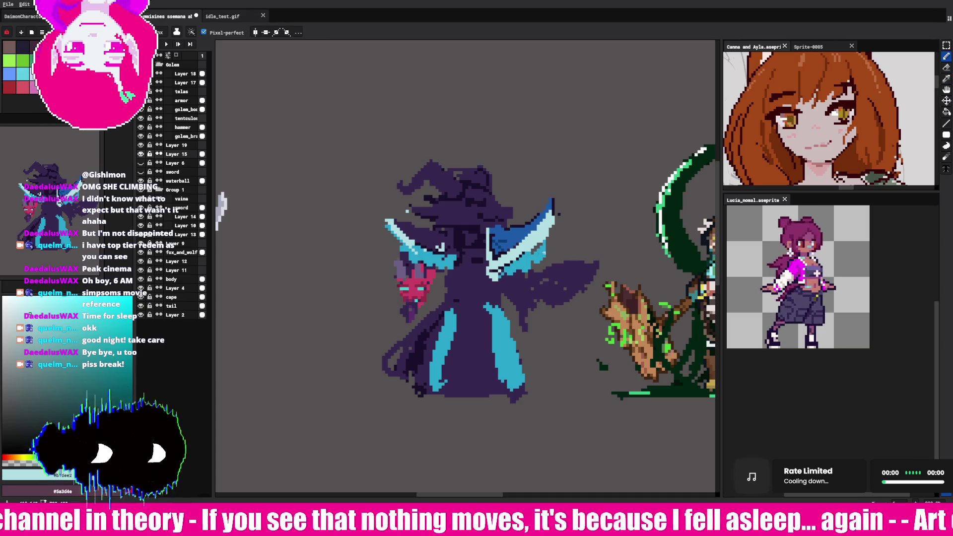
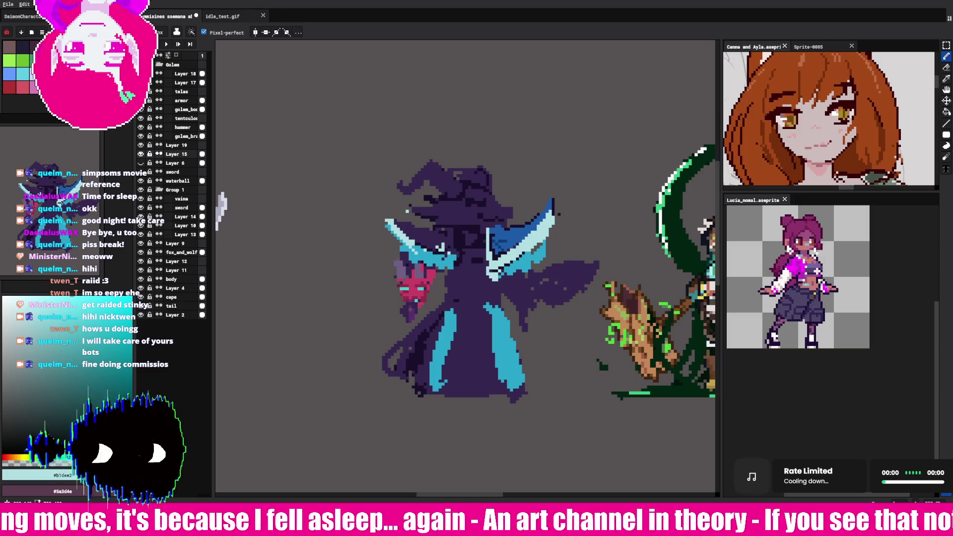
Step: Sample dark purple and light cyan from the sprite, settling on the collar cyan #29a6cb
alt+click(430, 236)
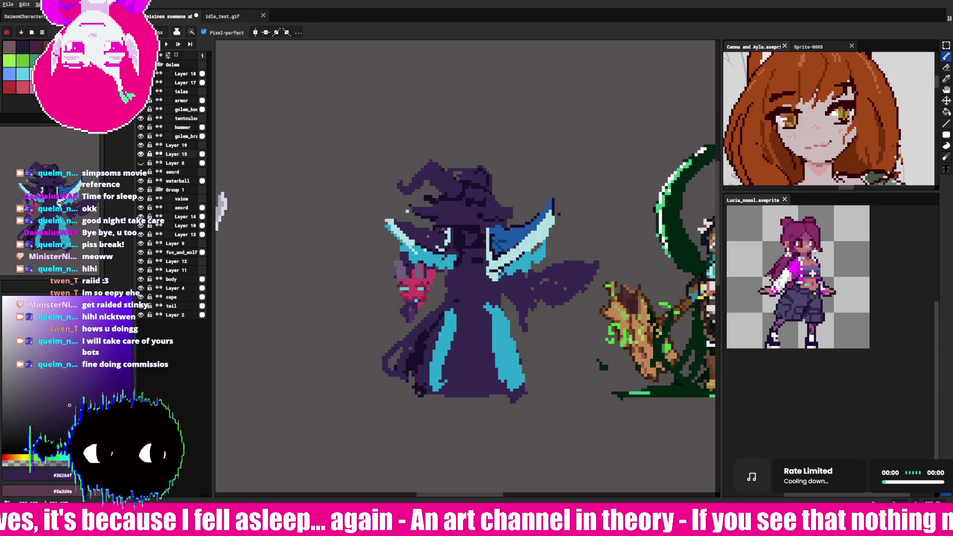
alt+click(412, 239)
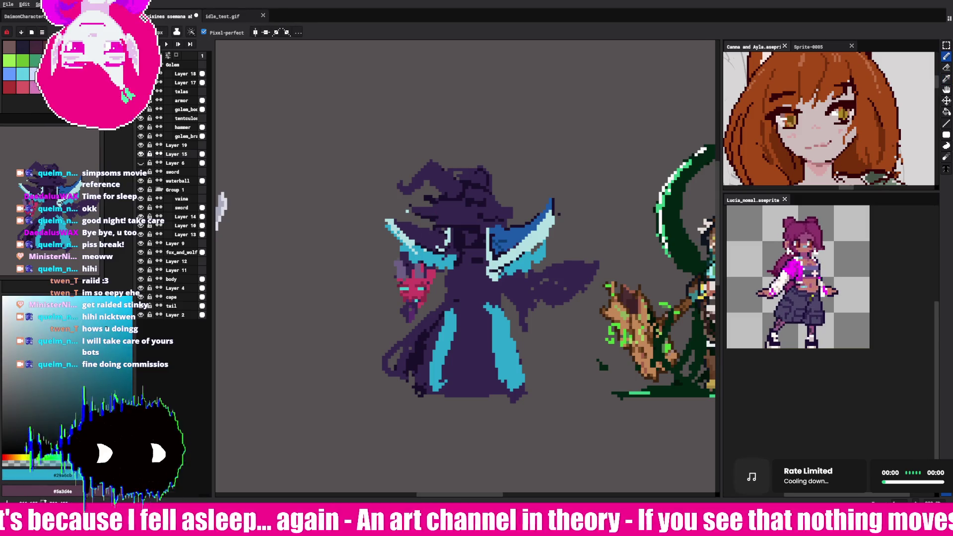
alt+click(412, 239)
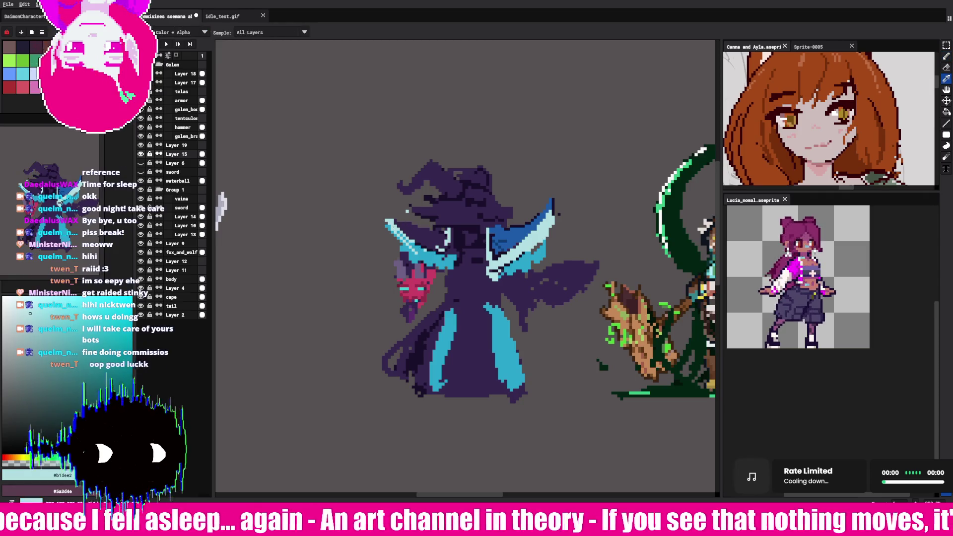
alt+click(410, 246)
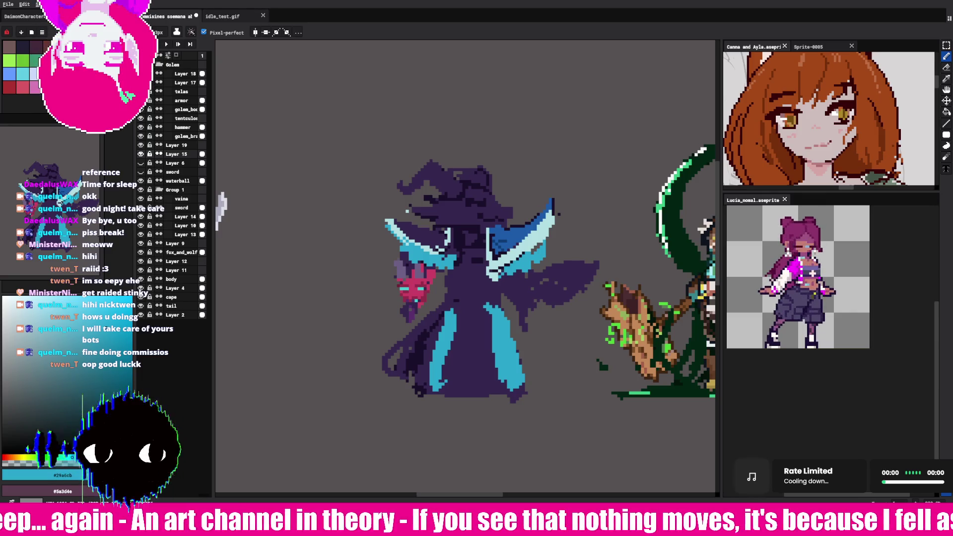
alt+click(412, 289)
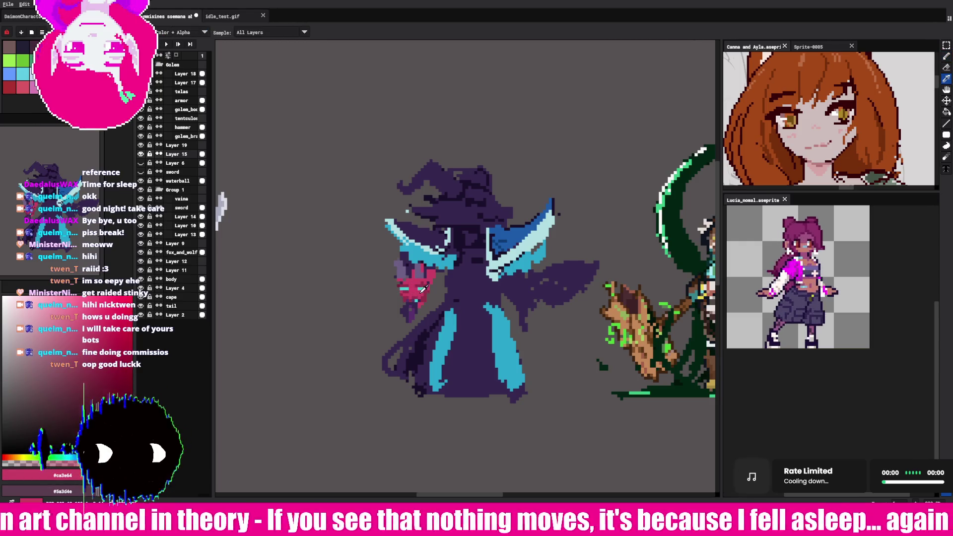
Step: Sample mask red #942d49, purples #582e6d, #36264f, #9155af and grey, ending on #6e5f85
alt+click(403, 298)
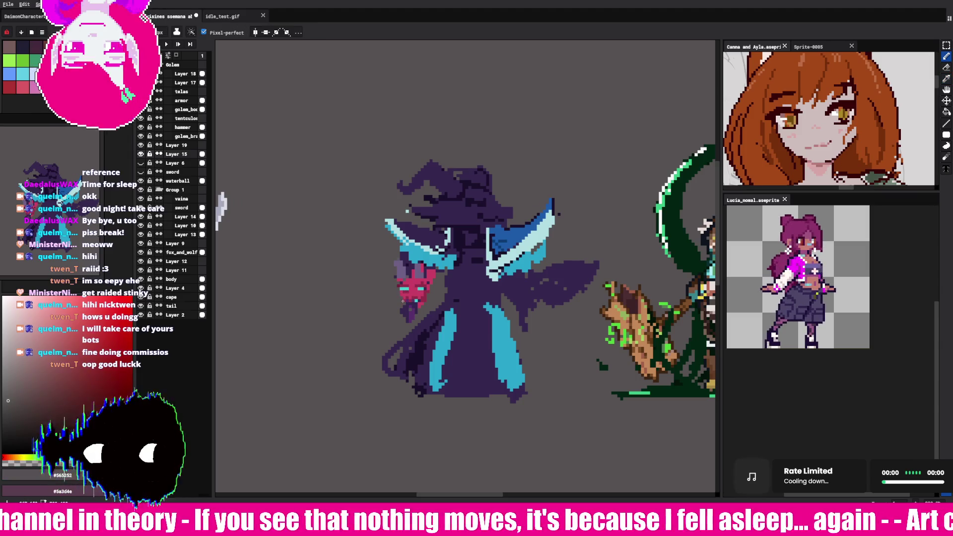
alt+click(415, 308)
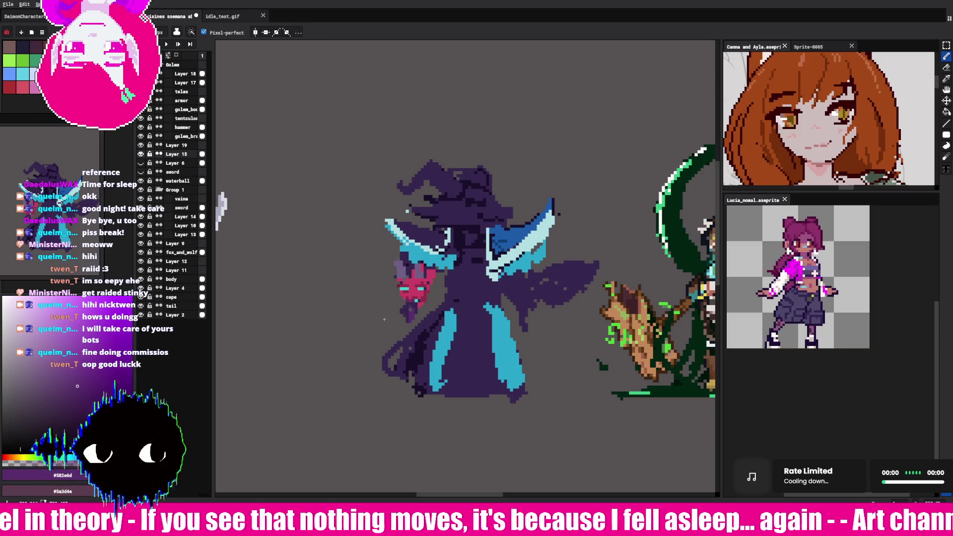
click(69, 346)
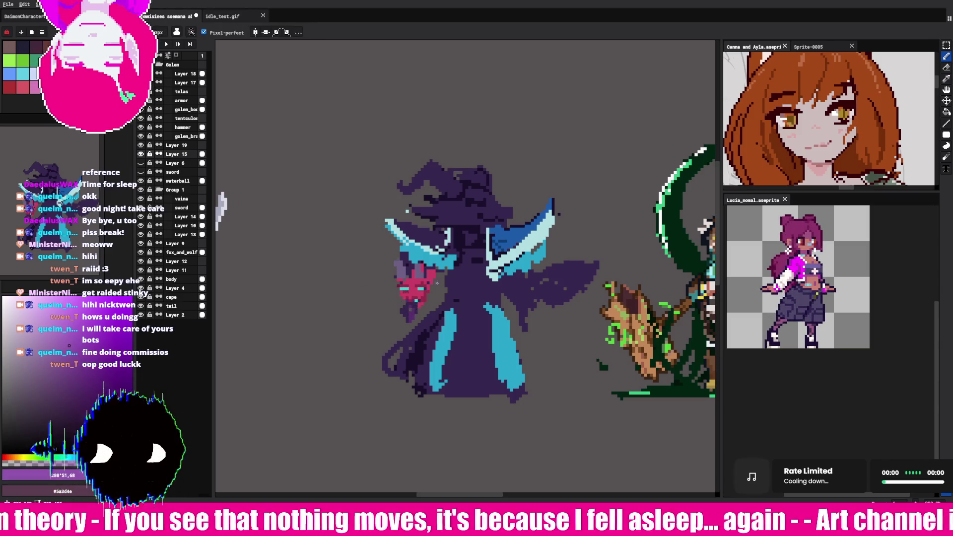
alt+click(412, 308)
alt+click(410, 307)
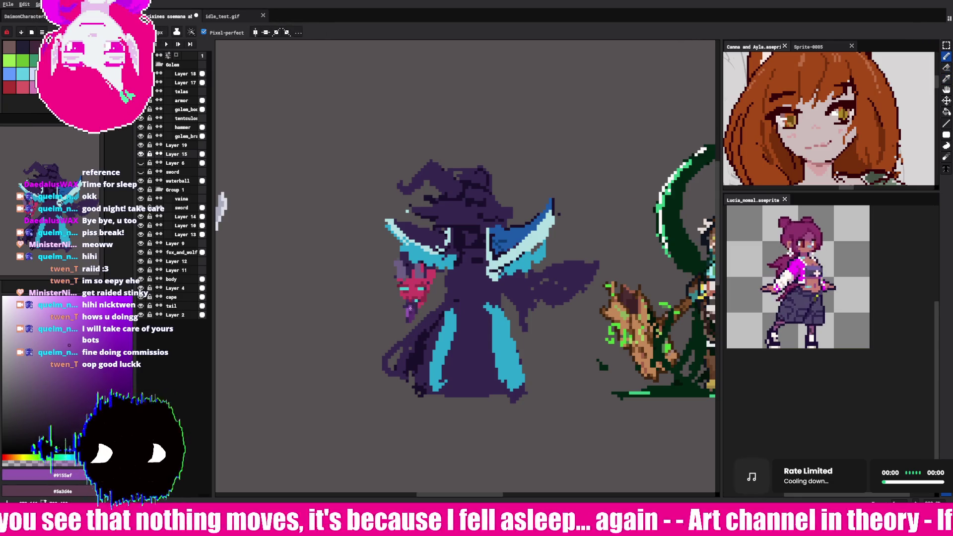
alt+click(415, 312)
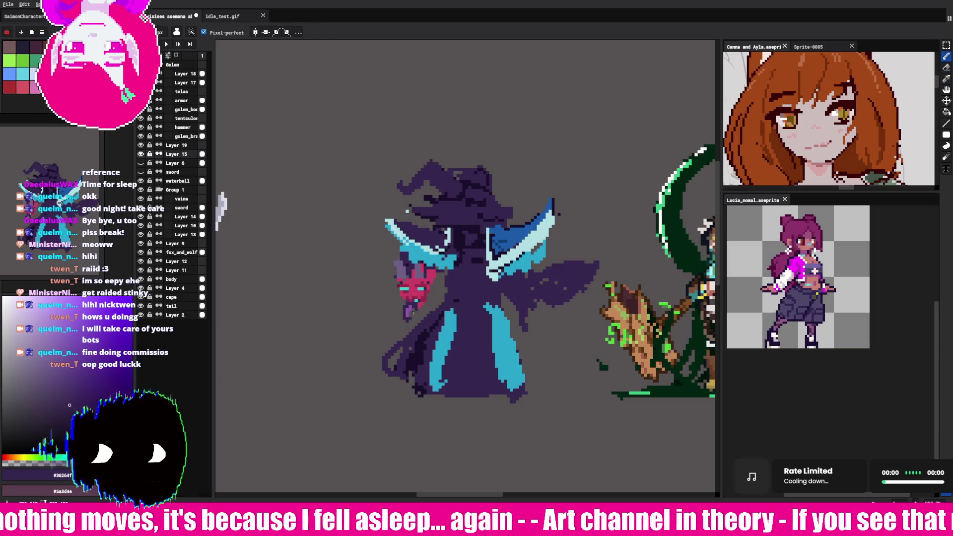
alt+click(412, 306)
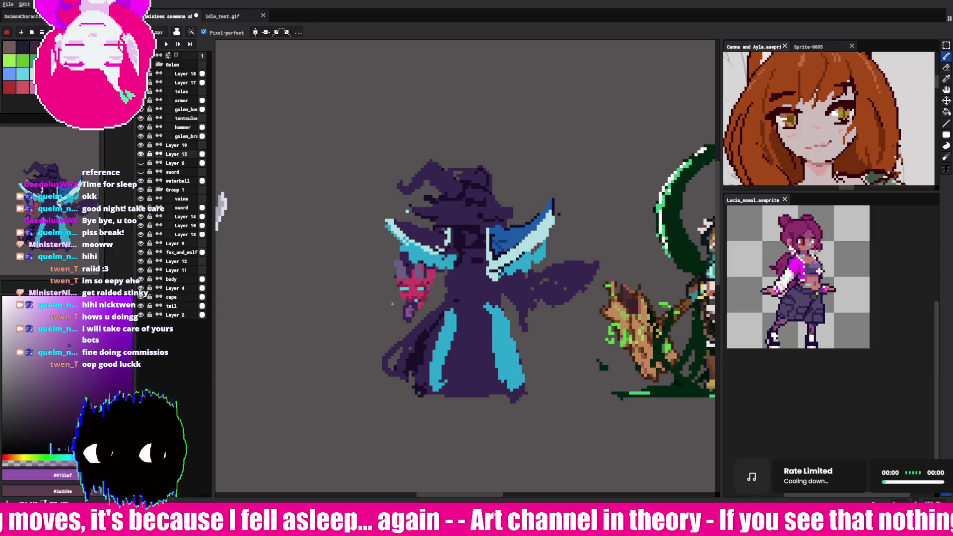
key(alt)
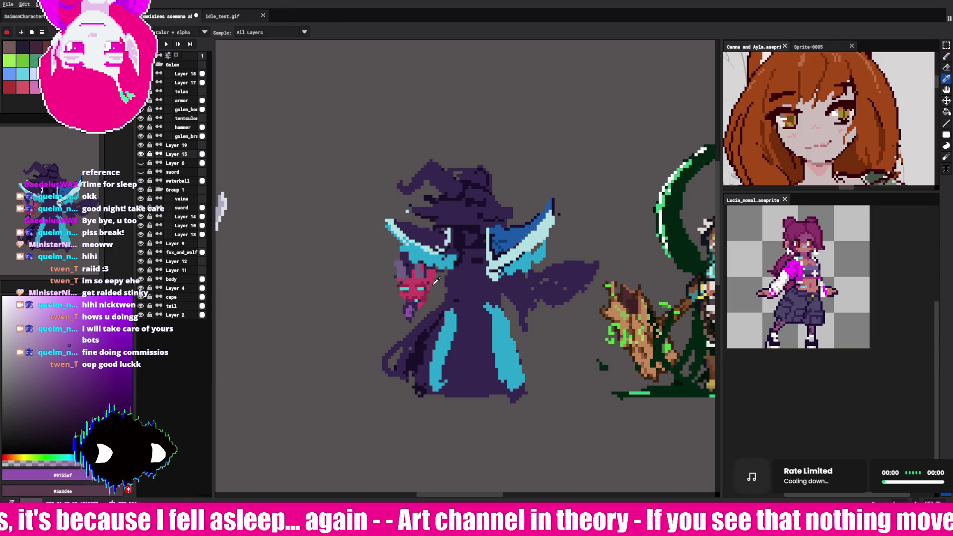
alt+click(396, 260)
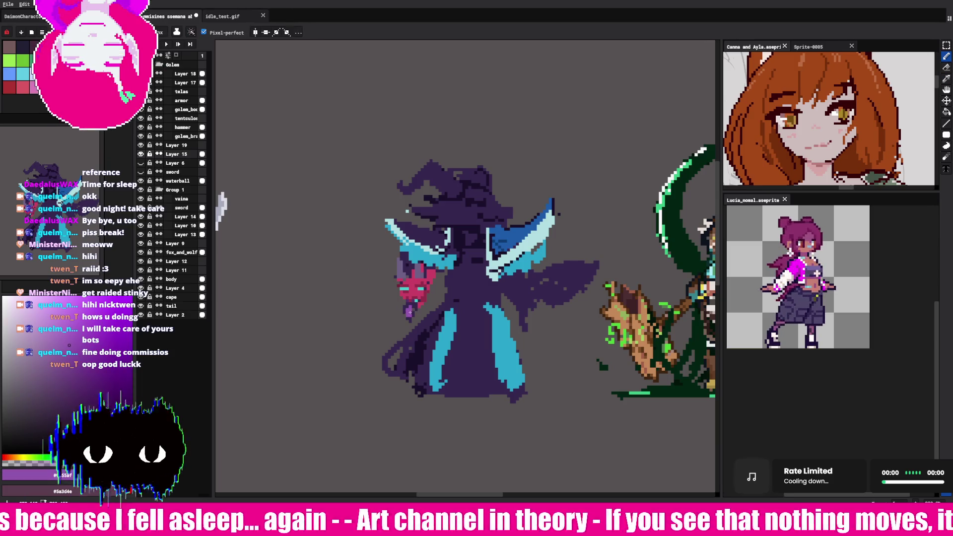
Step: Sample the robe's dark purple #36264f, a magenta-purple and the mask's pinks, ending on teal
alt+click(403, 310)
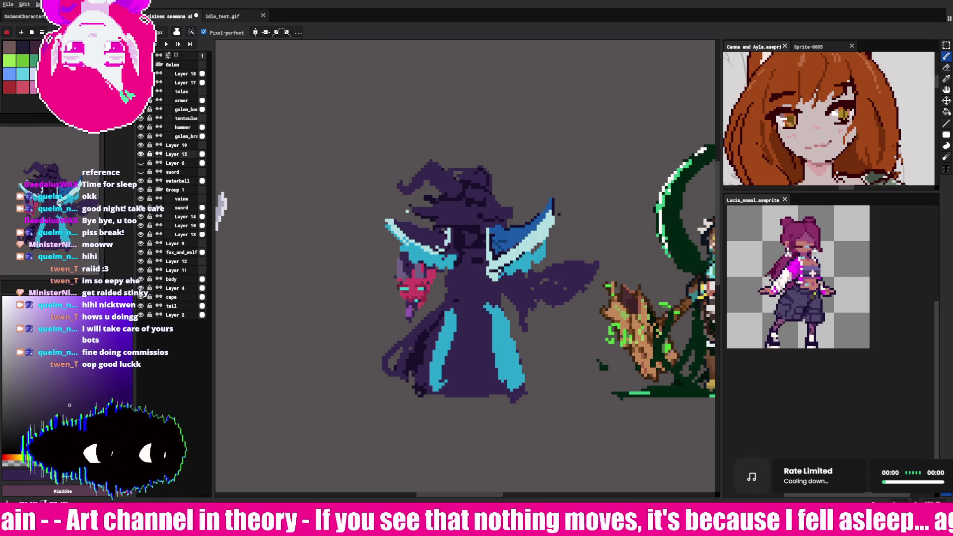
alt+click(417, 309)
alt+click(415, 311)
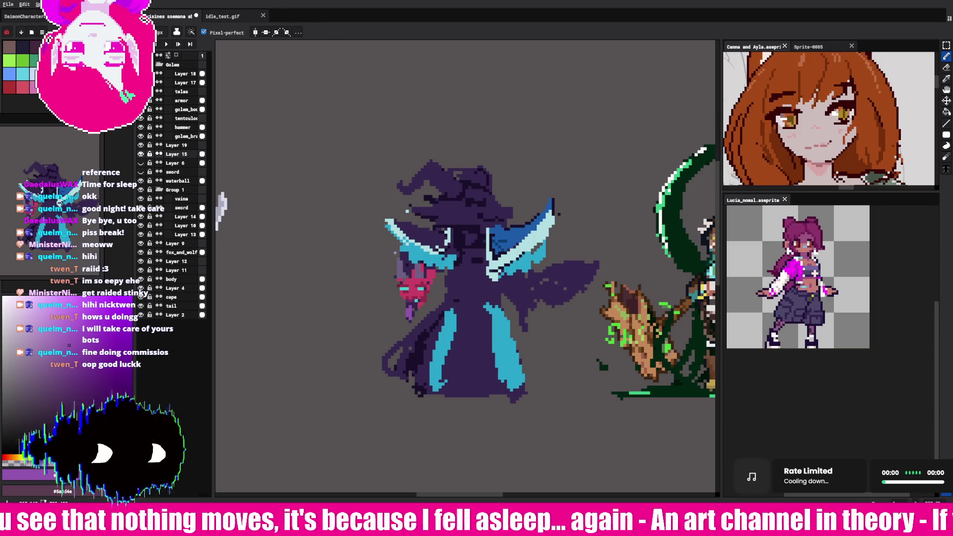
alt+click(410, 277)
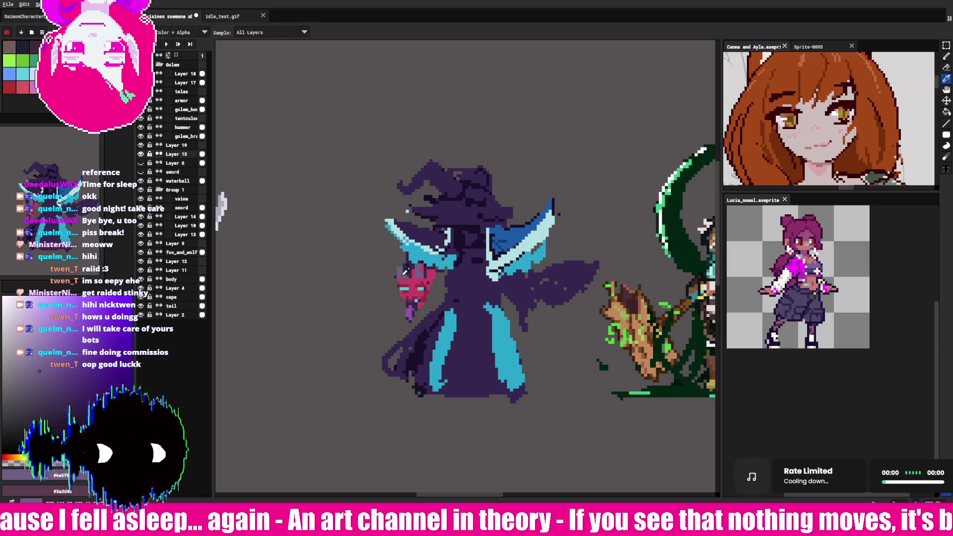
alt+click(412, 291)
alt+click(407, 297)
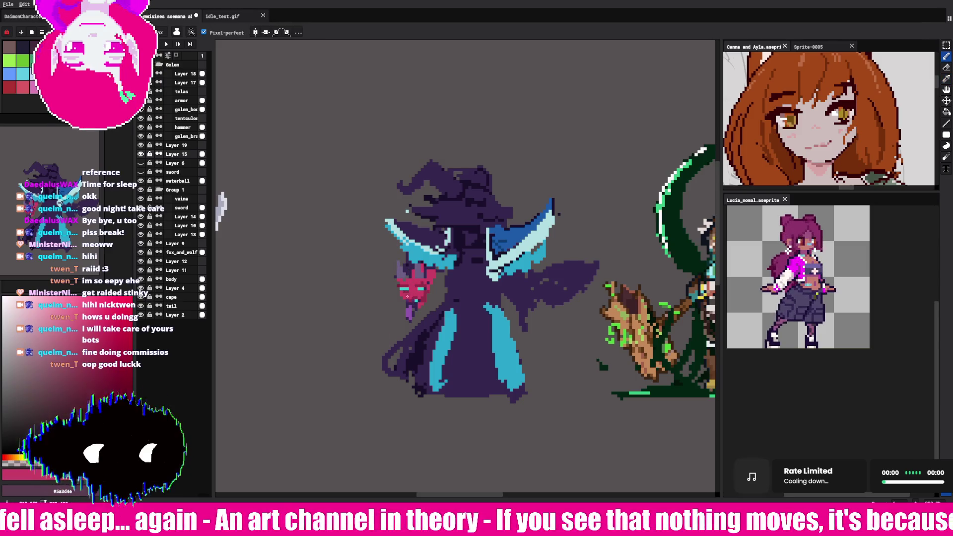
alt+click(419, 295)
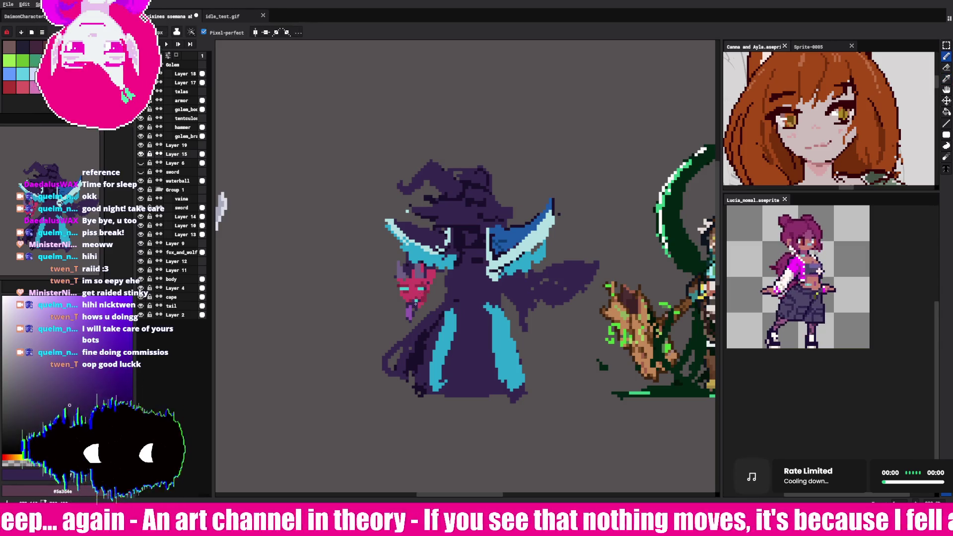
alt+click(413, 307)
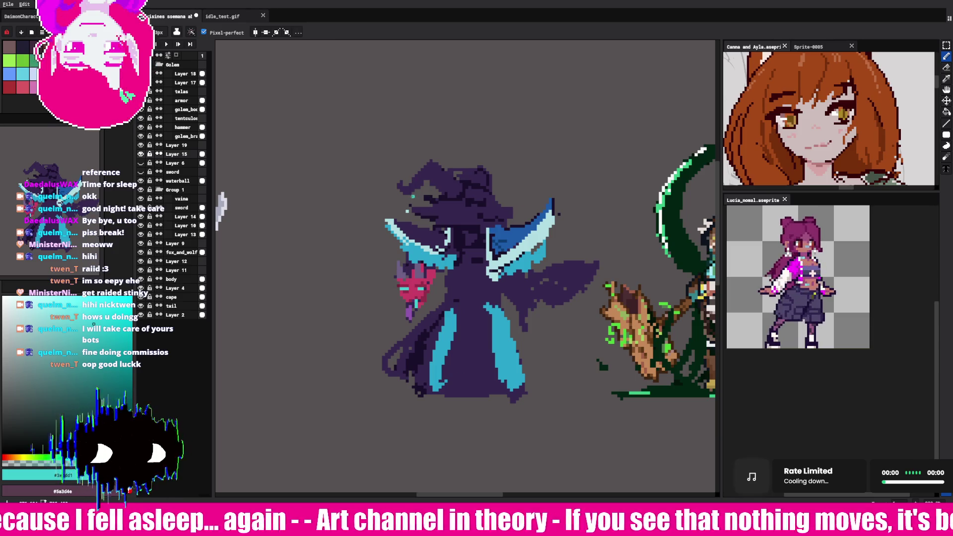
Step: Sample the dark purple, then the robe's cyan as the drawing colour
alt+click(418, 254)
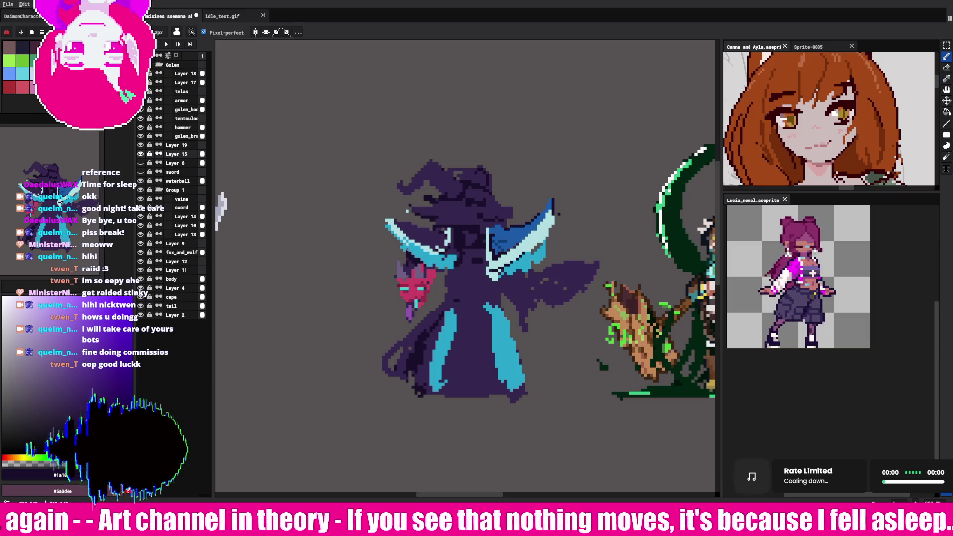
alt+click(508, 267)
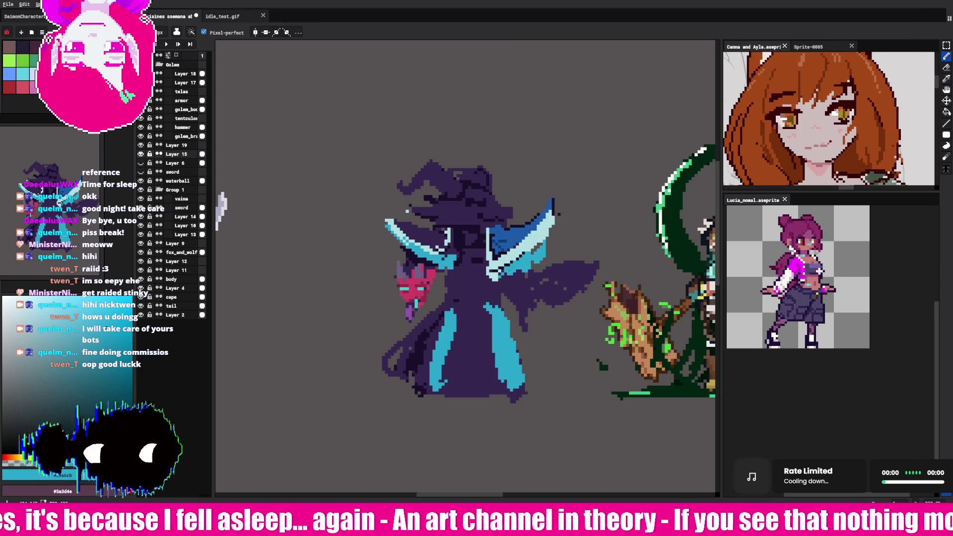
Step: Paint and touch up blue shading along the left collar wing
key(alt)
click(427, 231)
drag(442, 241, 418, 241)
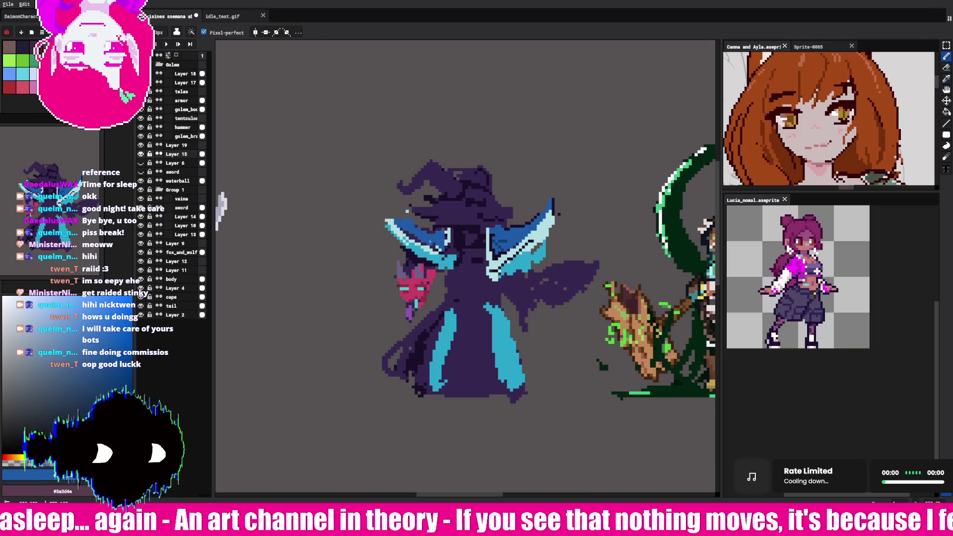
alt+click(417, 227)
drag(422, 227, 437, 231)
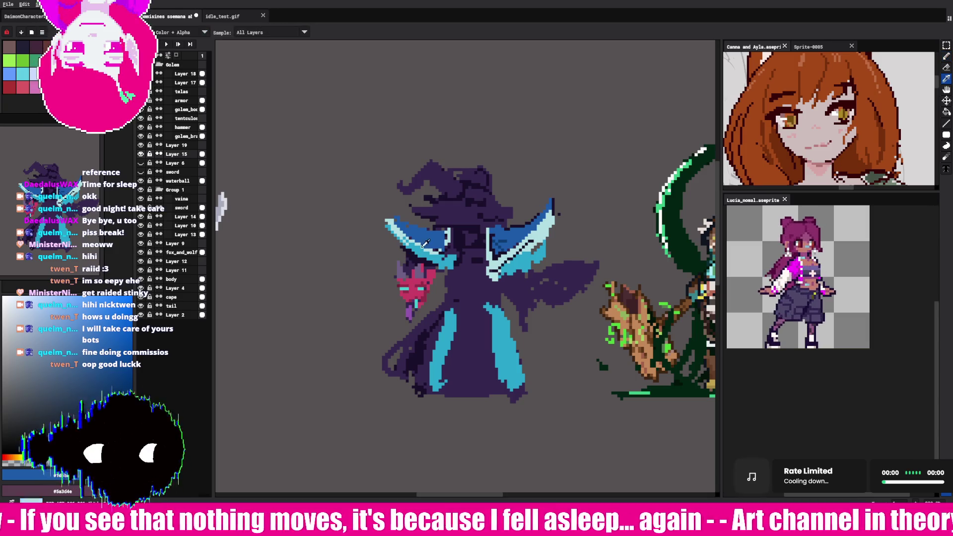
Step: Extend the left blade's light-cyan edge up and to the left
key(i)
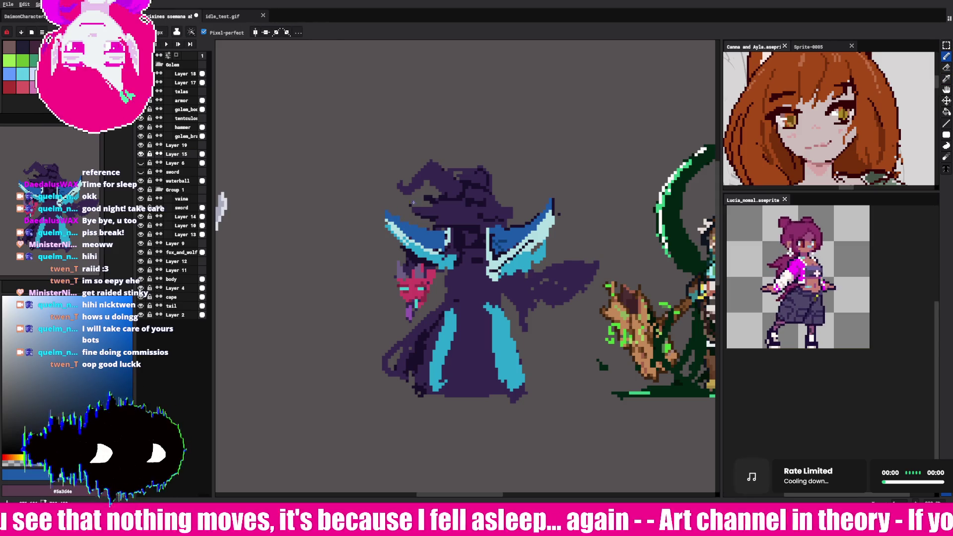
click(507, 229)
key(b)
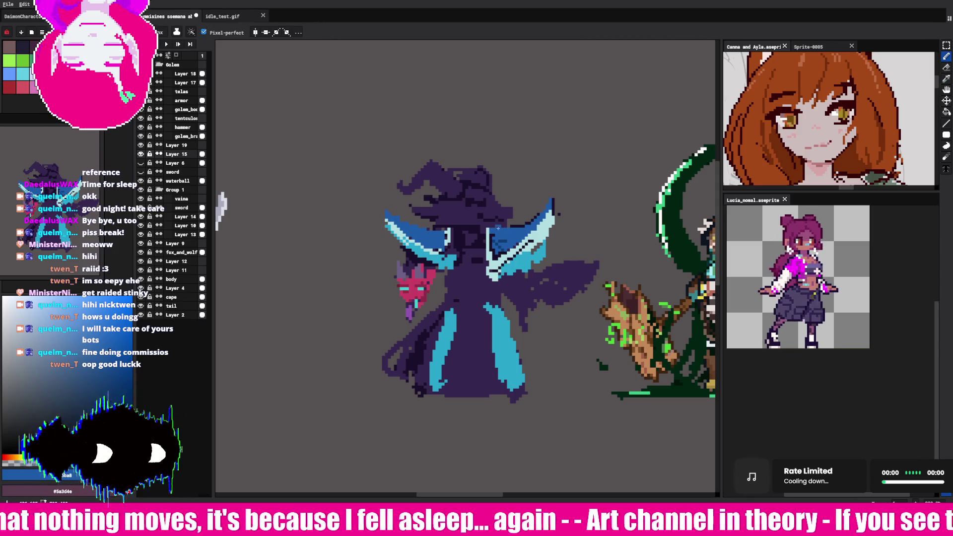
alt+click(497, 229)
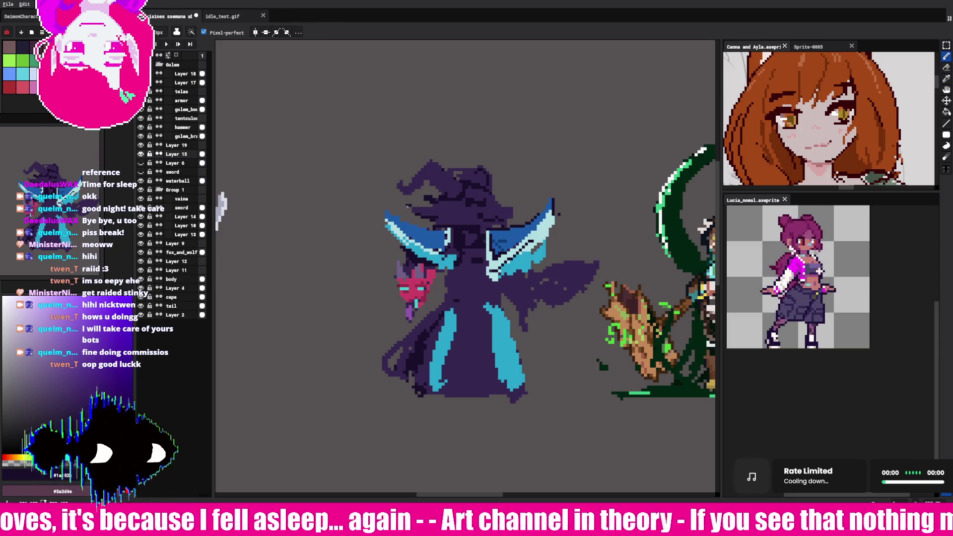
alt+click(395, 233)
drag(385, 219, 376, 211)
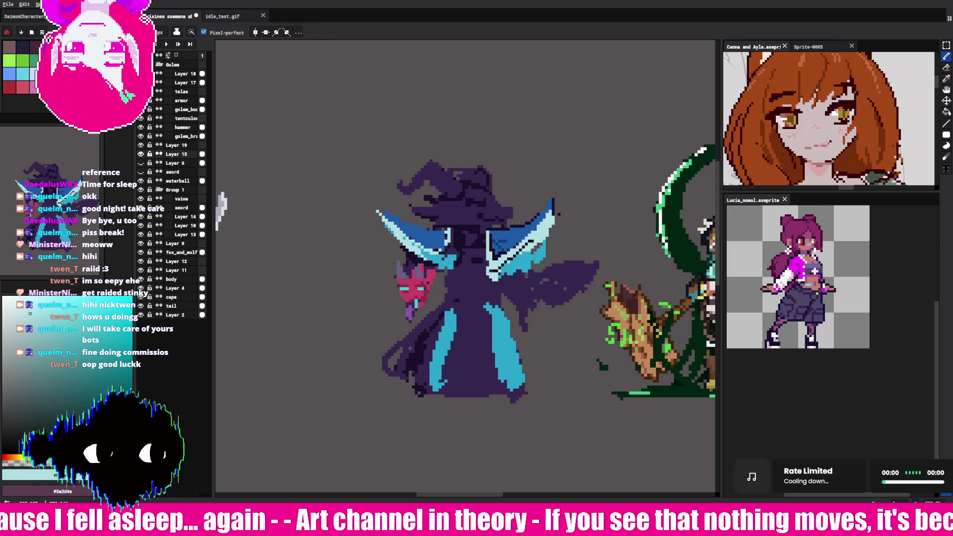
Step: Repaint pixels along the cape's light-blue edge in dark grey
alt+click(445, 293)
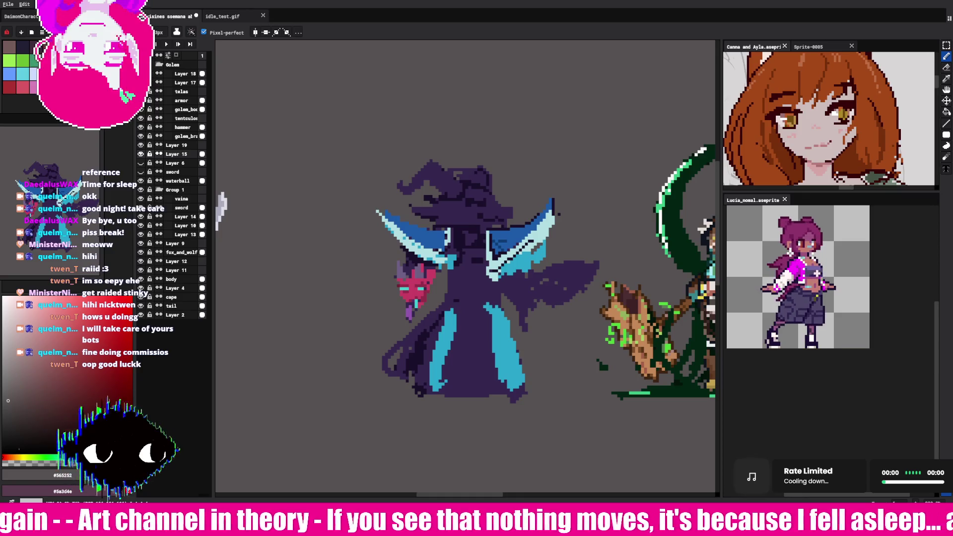
scroll(499, 255, up, 1)
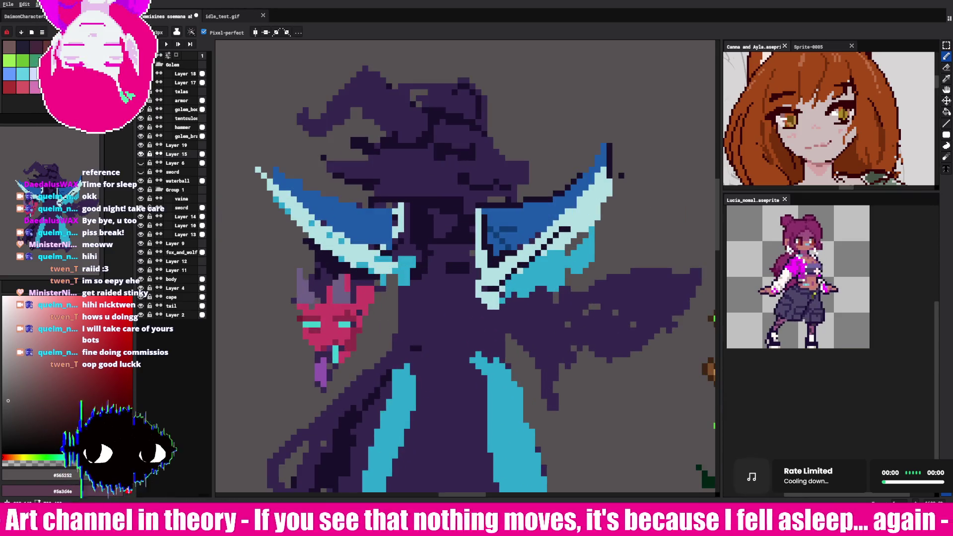
drag(420, 241, 410, 268)
alt+click(373, 260)
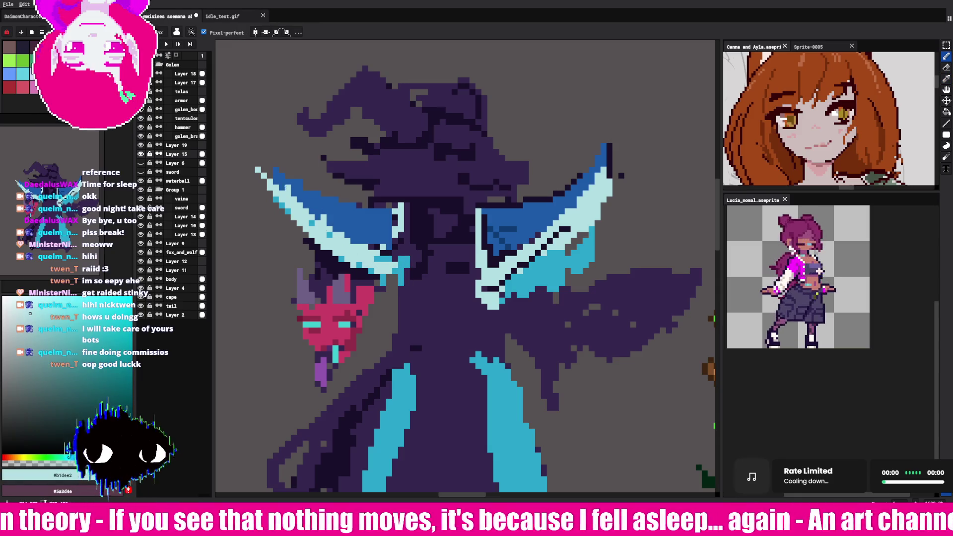
alt+click(316, 210)
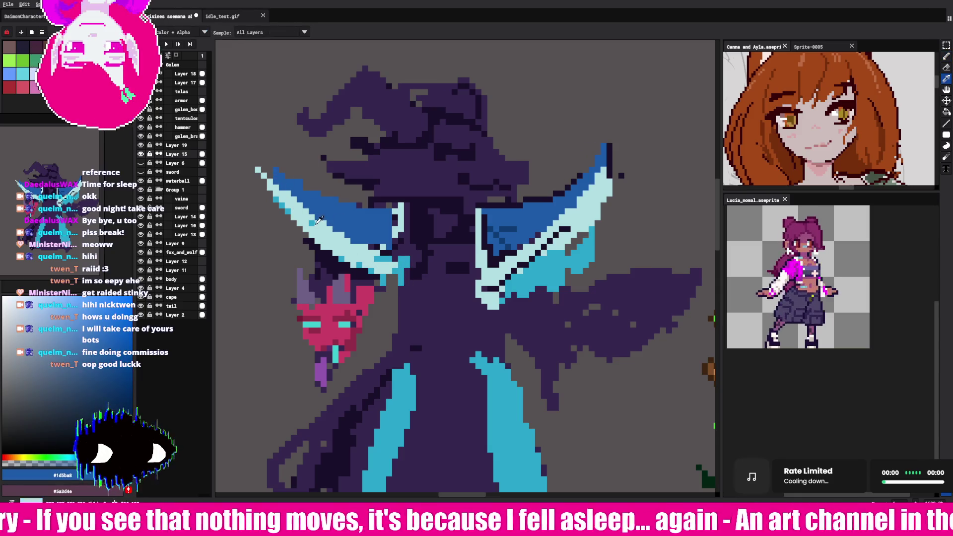
alt+click(323, 221)
Step: Lengthen the left blade's tip up-left and the right blade's tip upward in light cyan
key(alt)
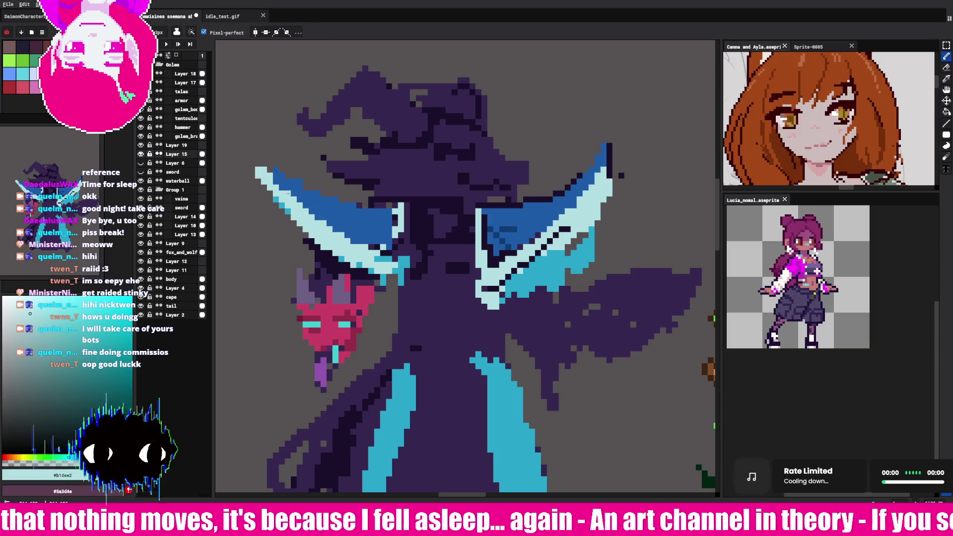
drag(303, 180, 271, 166)
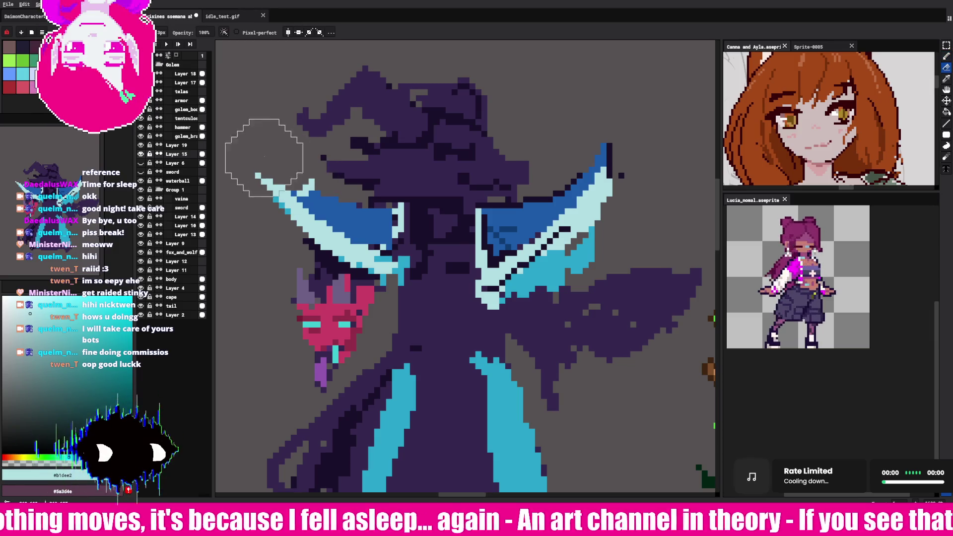
drag(268, 171, 251, 163)
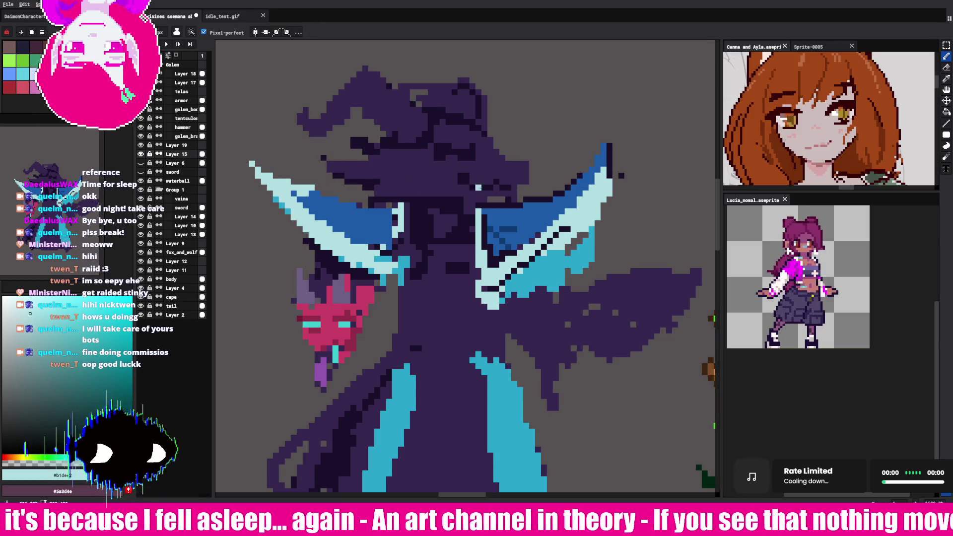
drag(602, 159, 578, 184)
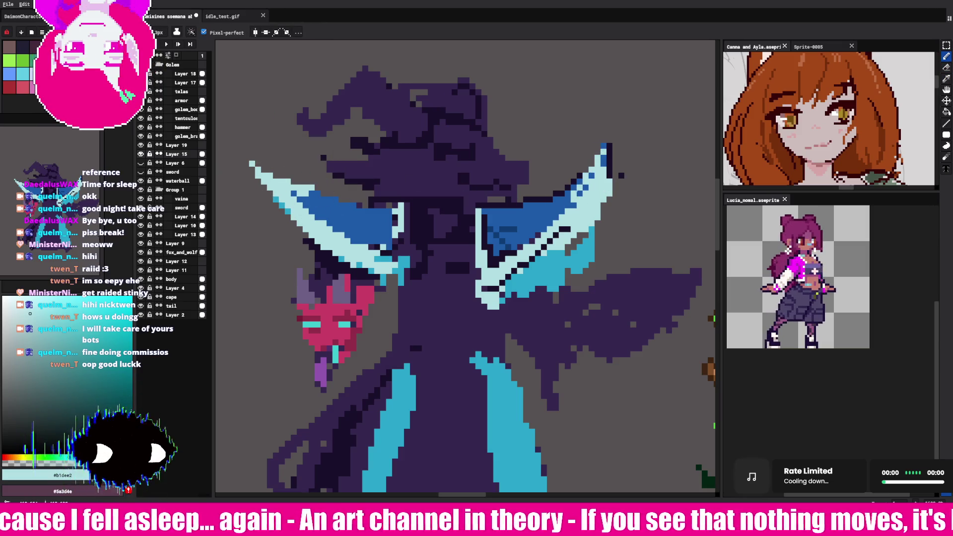
drag(598, 141, 592, 147)
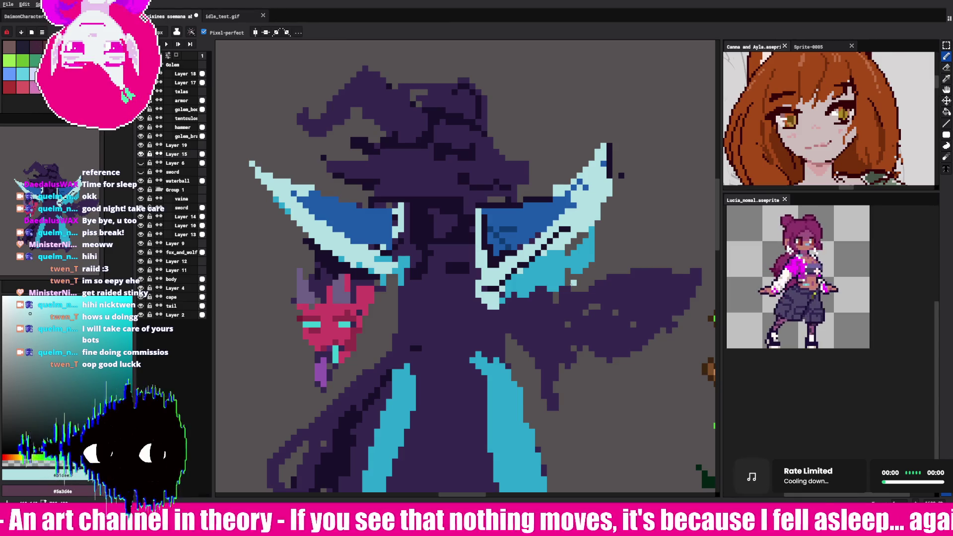
Step: Sample the collar blue, dark purple and the grey from the blade's edge
key(i)
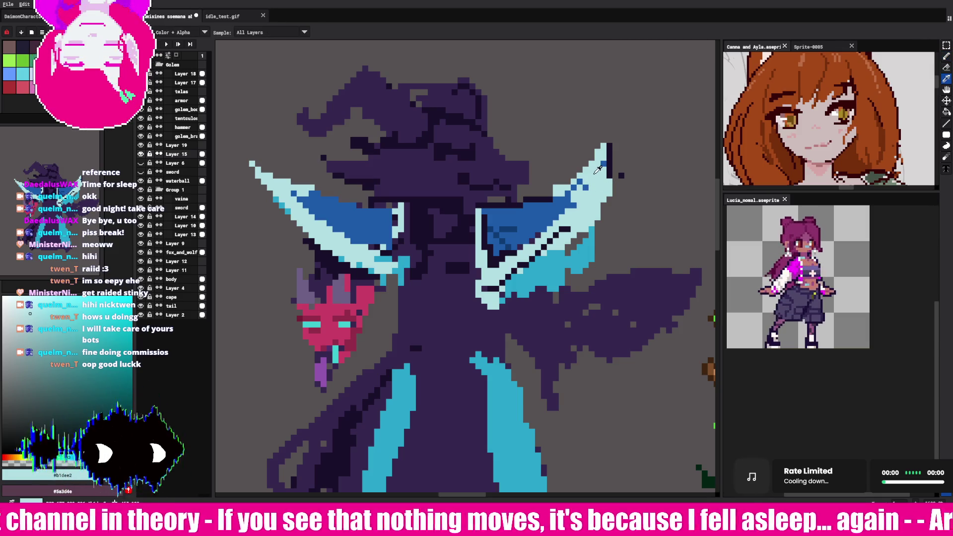
alt+click(585, 188)
alt+click(565, 204)
key(e)
key(i)
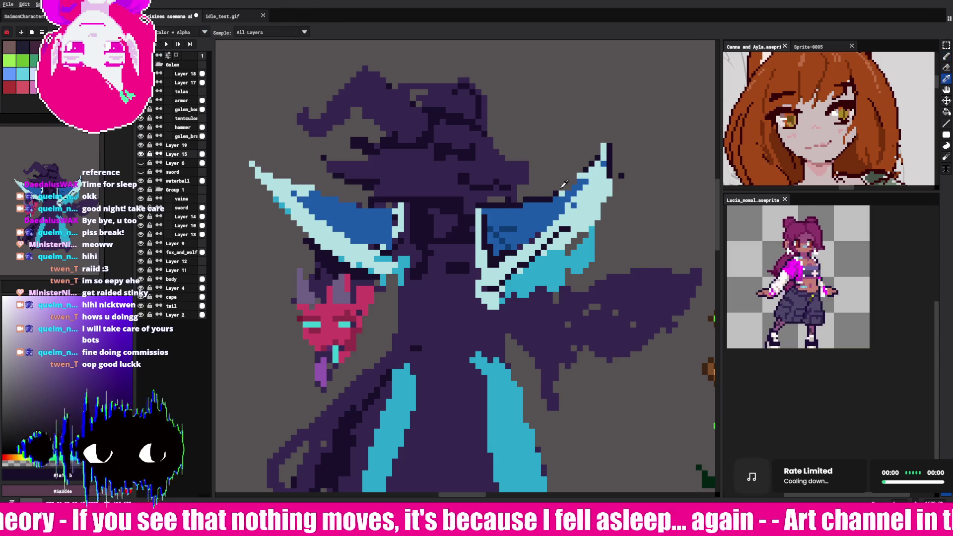
click(567, 187)
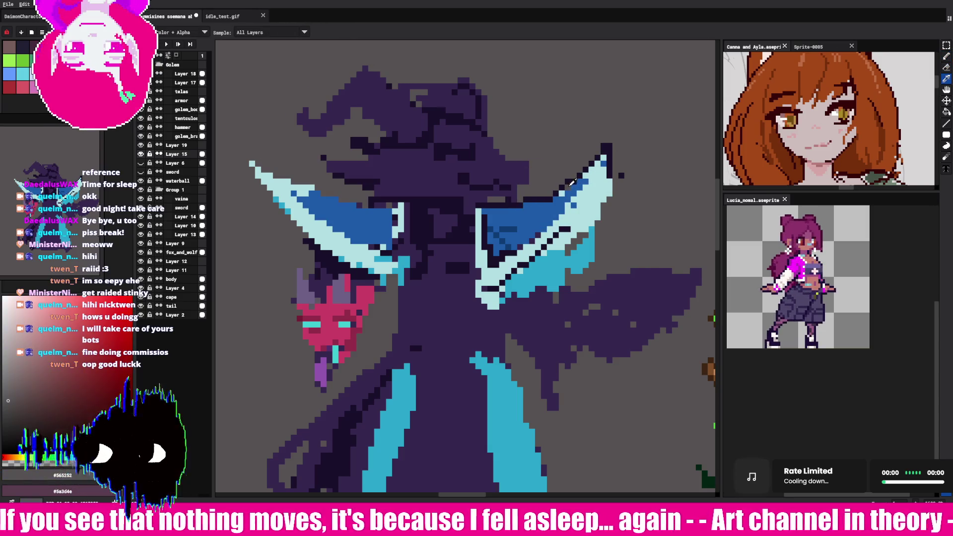
Step: Recolour stray light pixels inside the left blade's band with the collar blue
click(556, 194)
key(b)
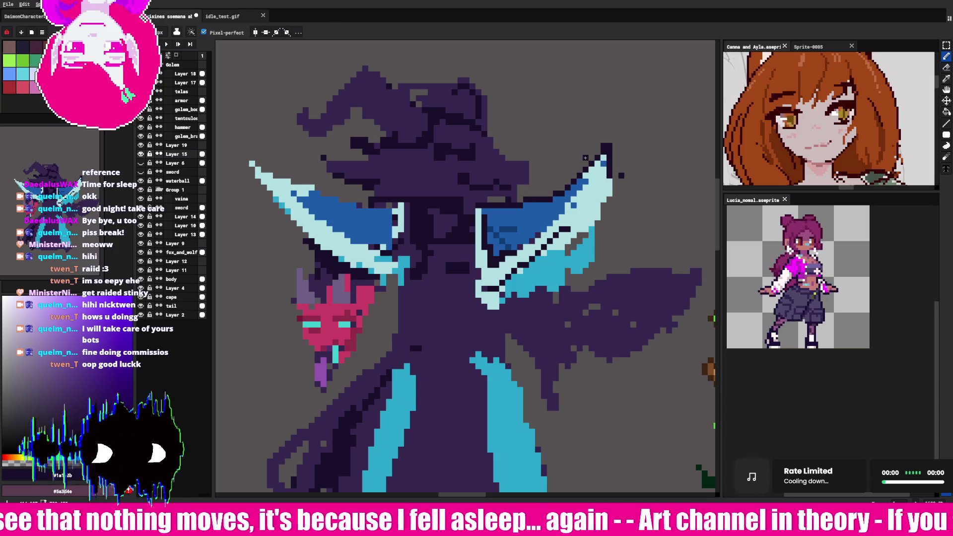
alt+click(293, 193)
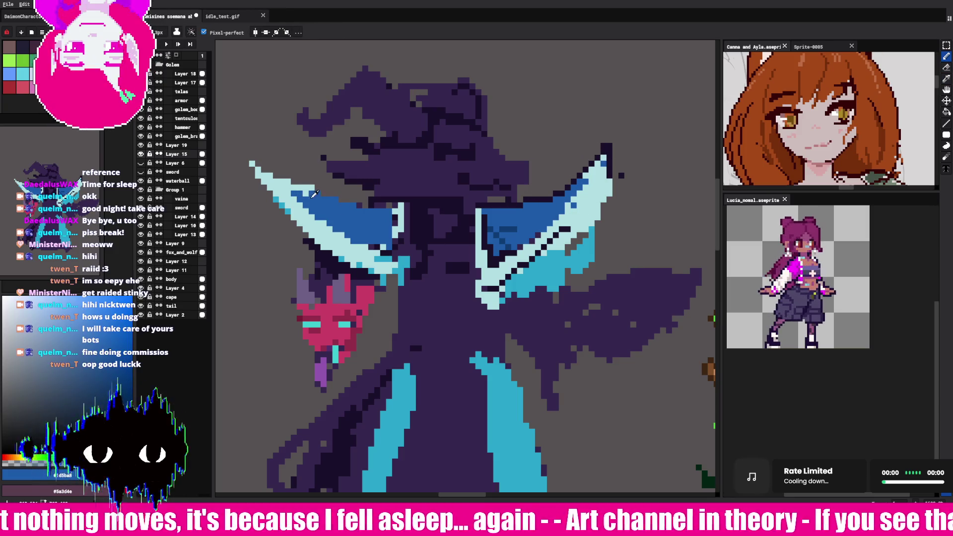
drag(310, 199, 385, 223)
drag(327, 203, 363, 216)
click(371, 217)
drag(293, 188, 355, 205)
Step: Outline the left blade's top edge in dark purple and extend the body's left edge
alt+click(404, 209)
alt+click(392, 194)
drag(299, 182, 394, 209)
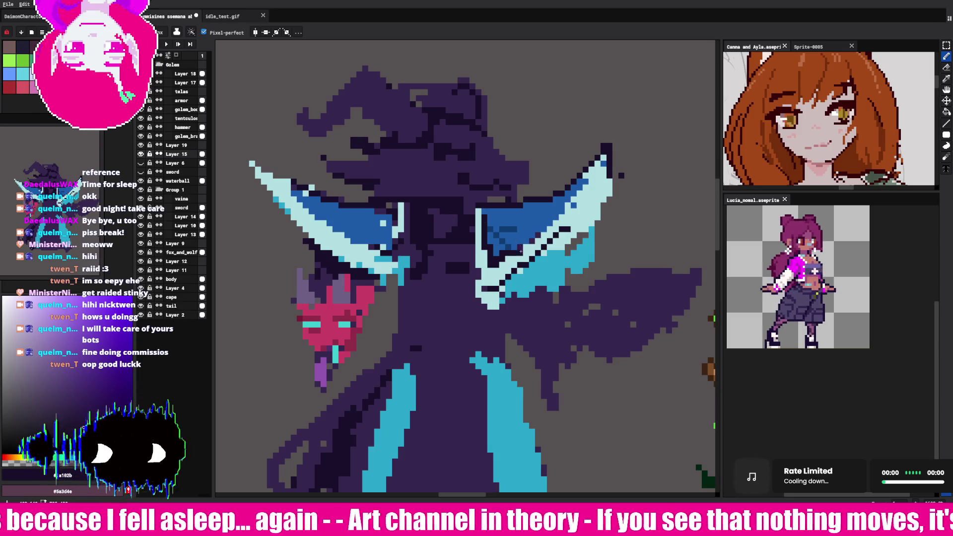
alt+click(388, 230)
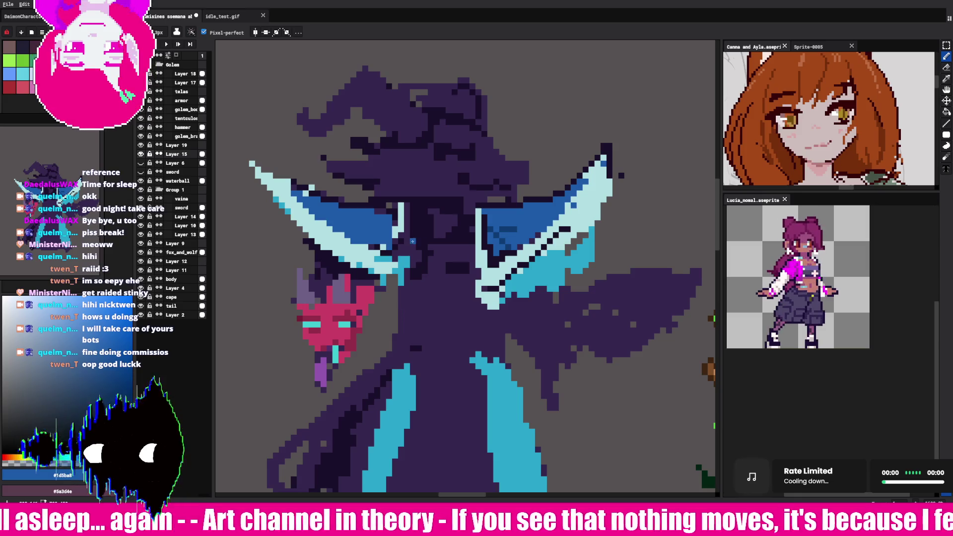
alt+click(413, 337)
mouse_move(400, 320)
mouse_down()
mouse_move(395, 288)
mouse_move(395, 325)
mouse_up()
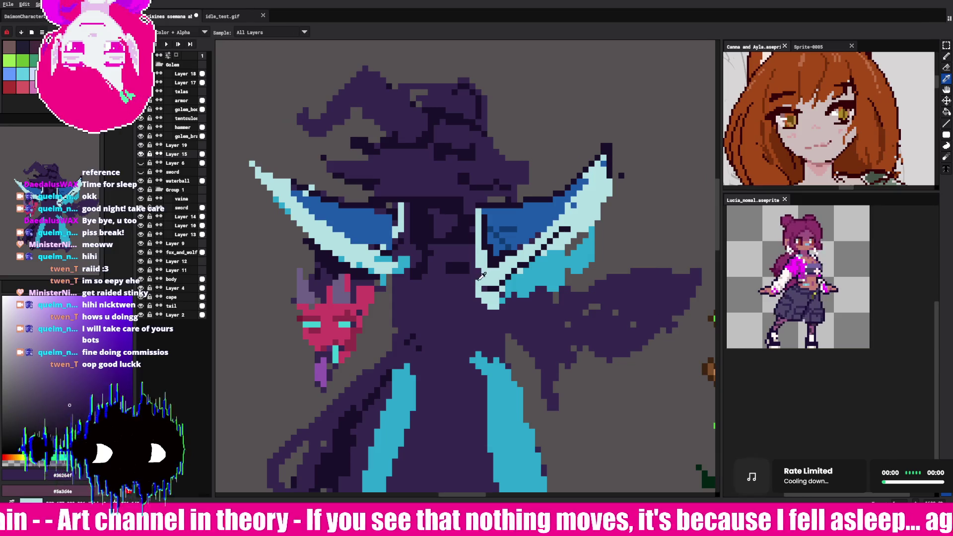
Step: Add light-cyan pixels at the left blade's tip and dark purple along the body's left edge
alt+click(510, 284)
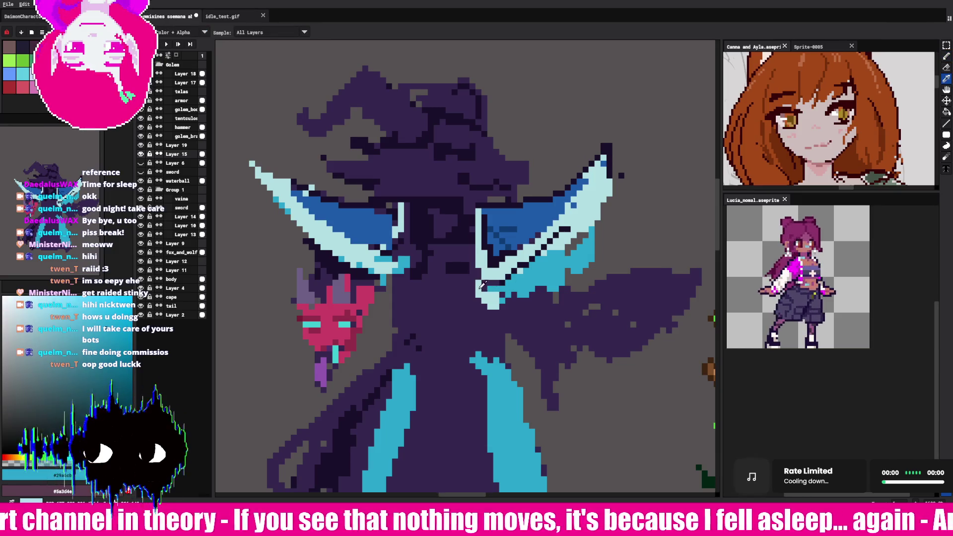
click(491, 292)
drag(388, 270, 385, 354)
alt+click(387, 318)
mouse_move(382, 318)
mouse_down()
mouse_move(363, 395)
mouse_move(360, 361)
mouse_up()
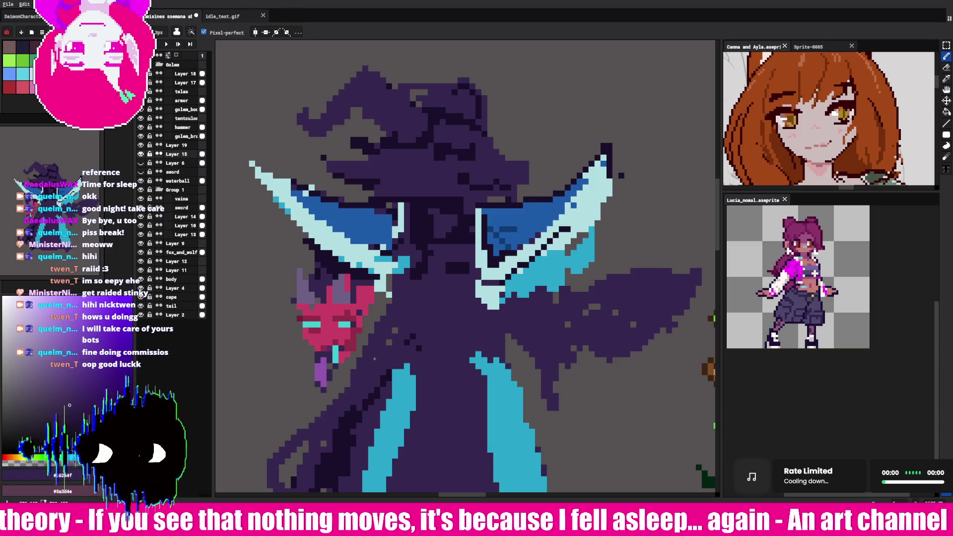
Step: Paint a dark blue #0f3d75 patch on the chest below the collar
key(i)
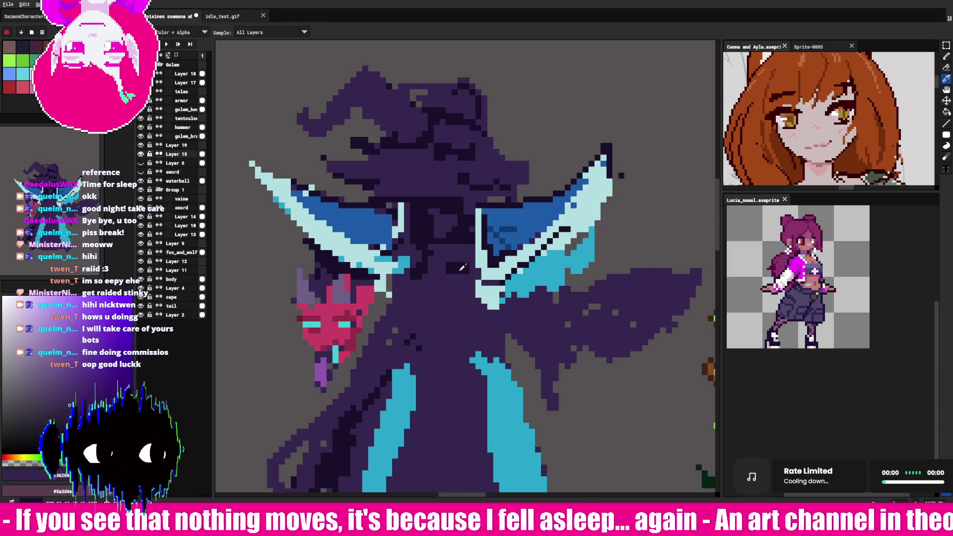
click(489, 243)
key(b)
drag(425, 242, 434, 286)
key(i)
click(449, 265)
key(b)
key(i)
click(494, 246)
Step: Fill the chest patch with a lighter blue and extend the blue down the chest
key(b)
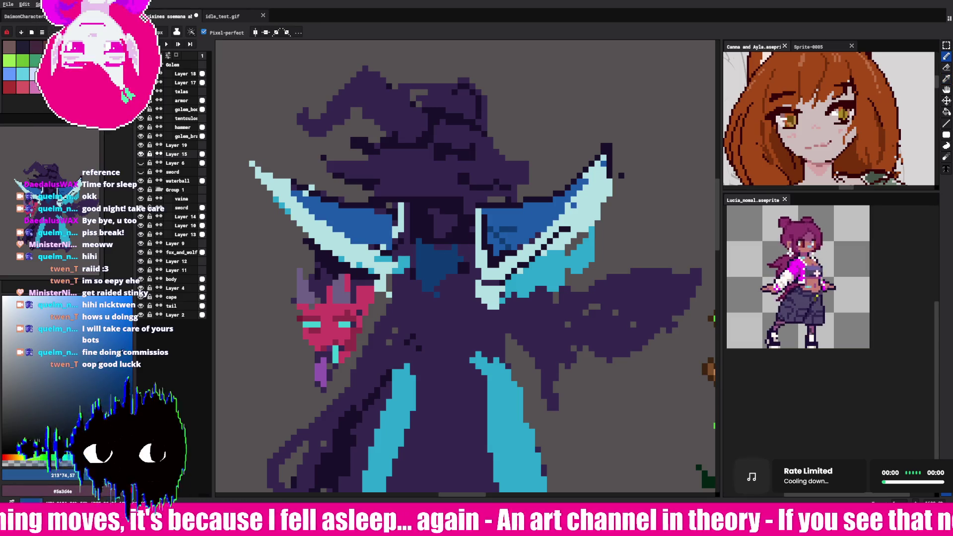
click(946, 113)
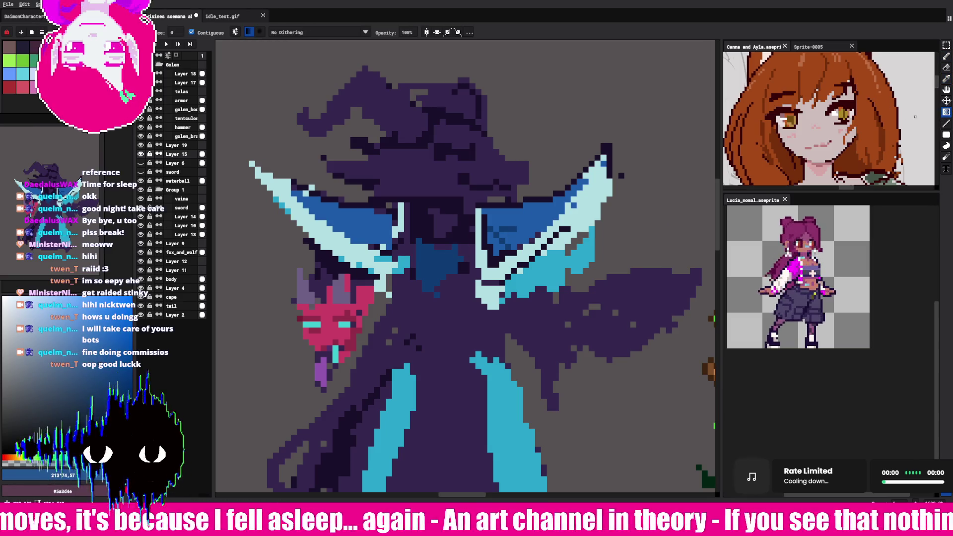
click(420, 258)
click(947, 56)
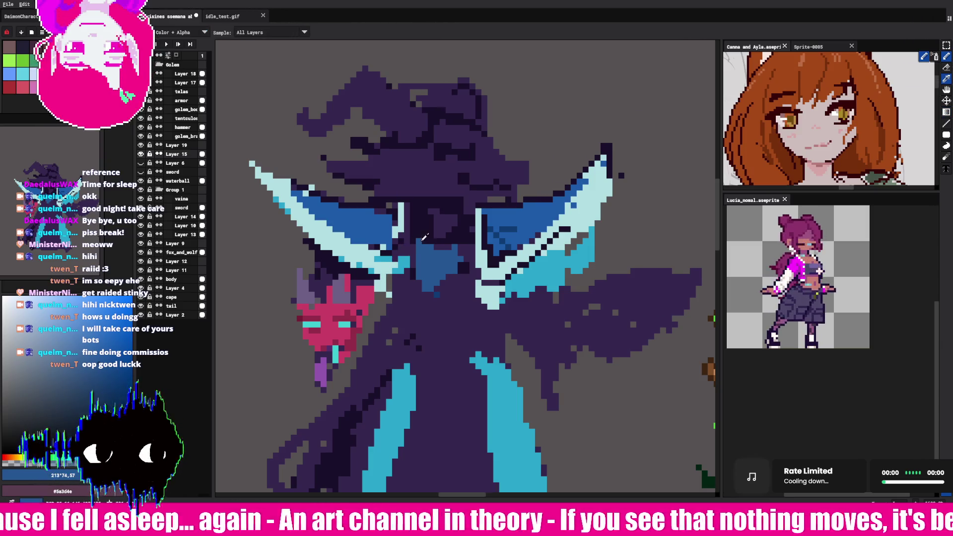
alt+click(404, 239)
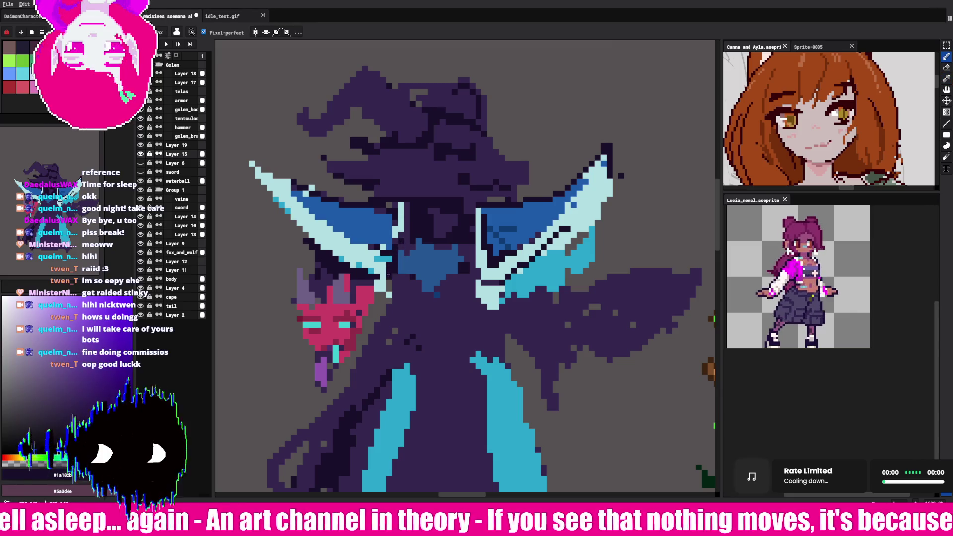
click(412, 241)
drag(412, 241, 462, 246)
alt+click(437, 263)
mouse_move(458, 279)
mouse_down()
mouse_move(417, 298)
mouse_move(464, 293)
mouse_up()
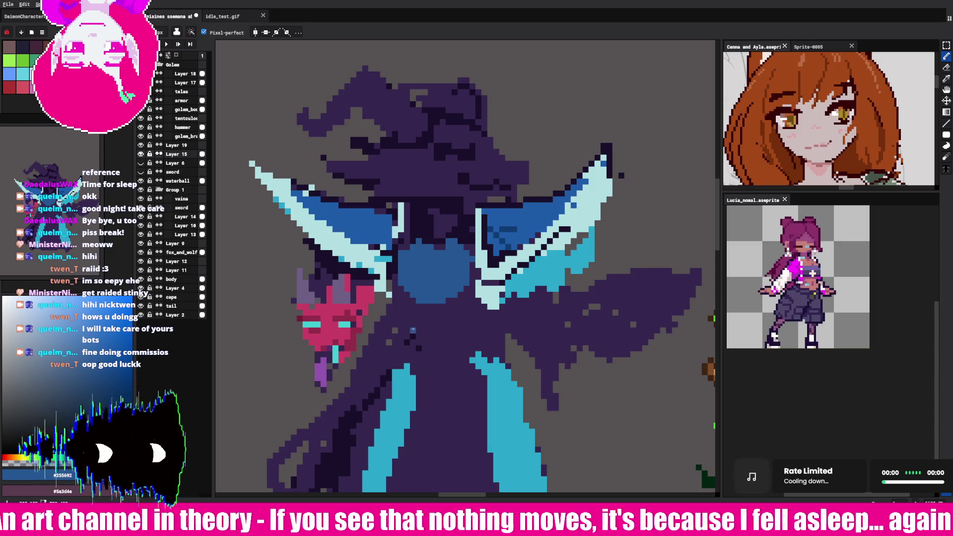
Step: Darken the orb's top edge and the pixels just above it in dark purple
alt+click(437, 233)
mouse_move(412, 244)
mouse_down()
mouse_move(442, 242)
mouse_move(419, 241)
mouse_up()
alt+click(441, 233)
click(436, 229)
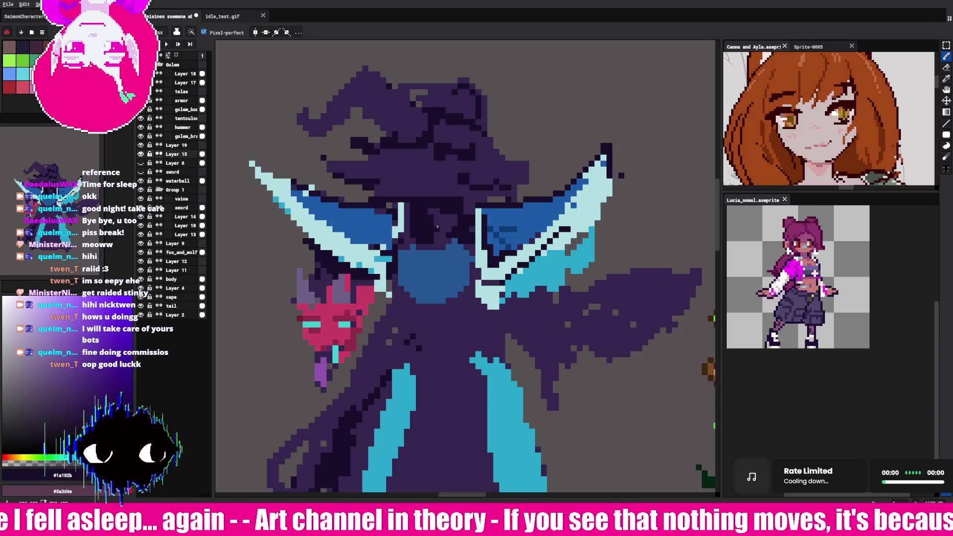
Step: Cover the dark specks in the blue collar panel with the collar blue
alt+click(292, 188)
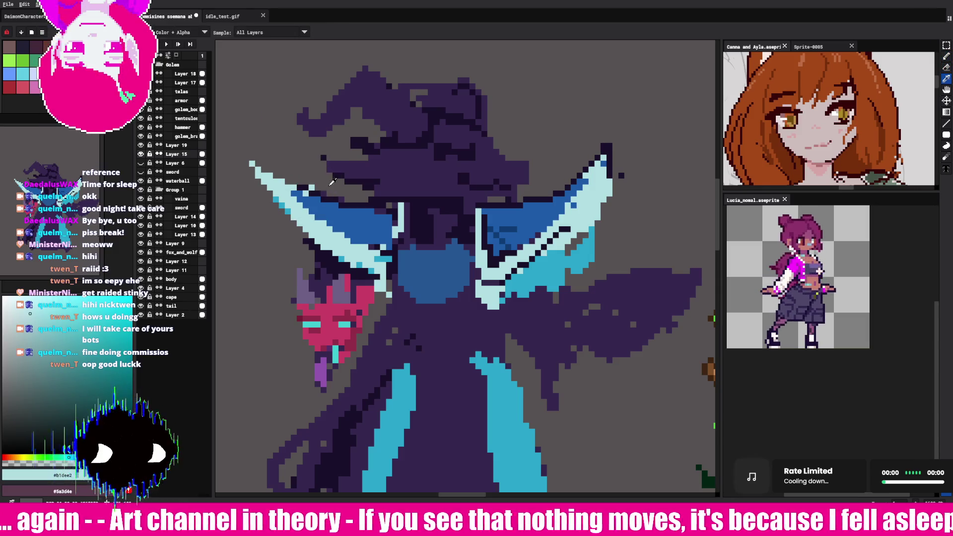
alt+click(311, 193)
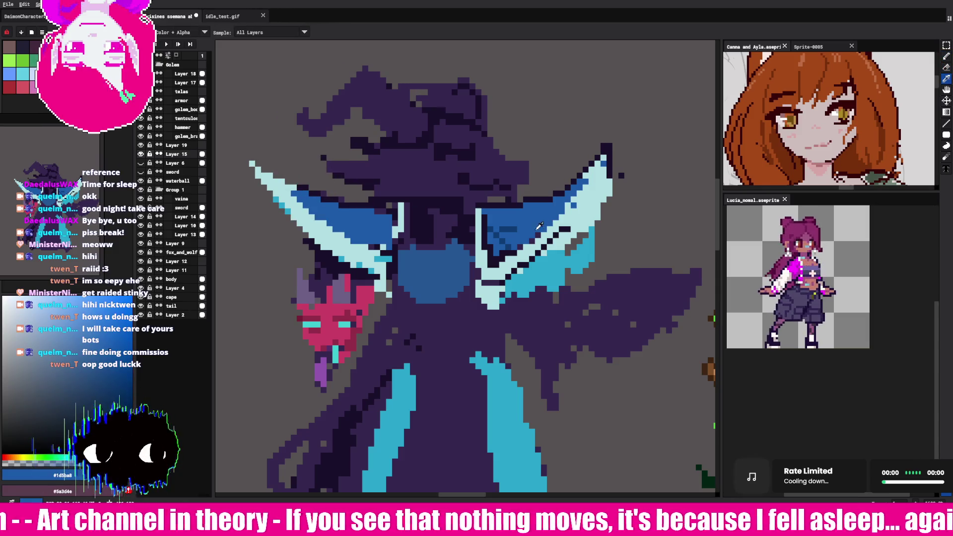
drag(507, 228, 490, 242)
alt+click(517, 203)
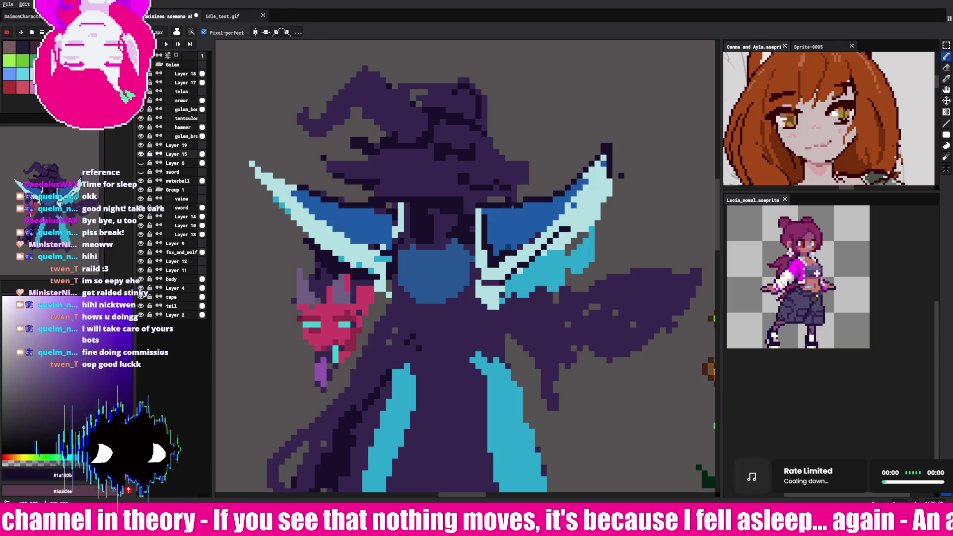
Step: Add darkest-purple shading to the right side of the hood
alt+click(481, 204)
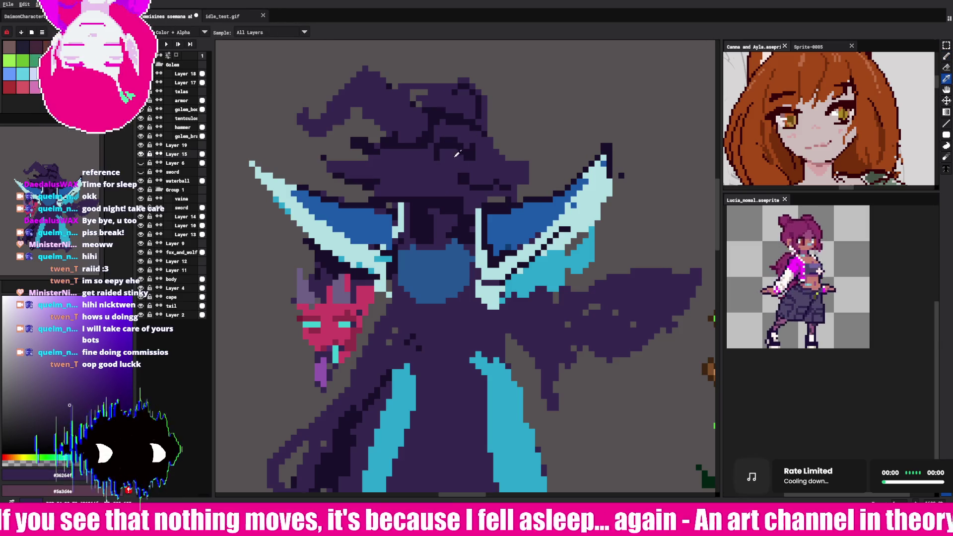
alt+click(466, 152)
key(alt)
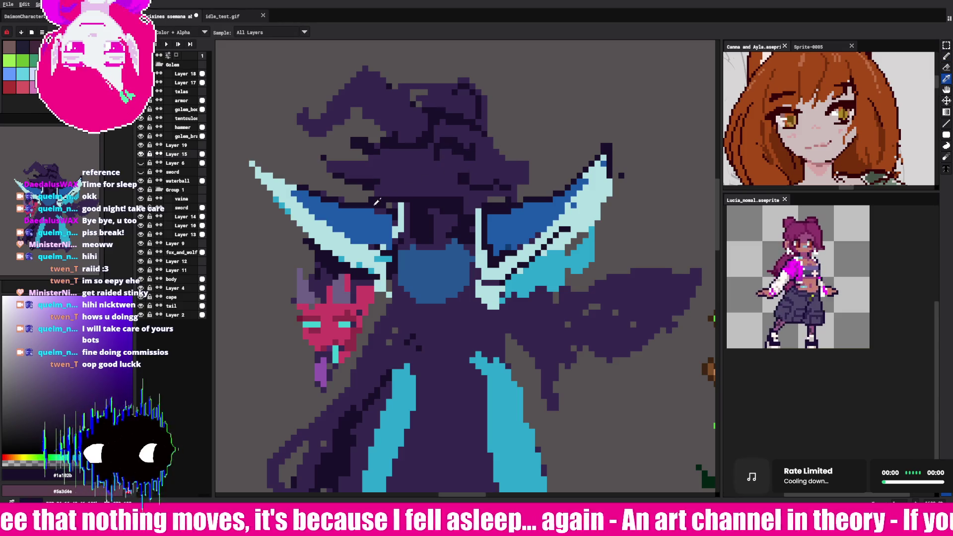
key(alt)
alt+click(347, 160)
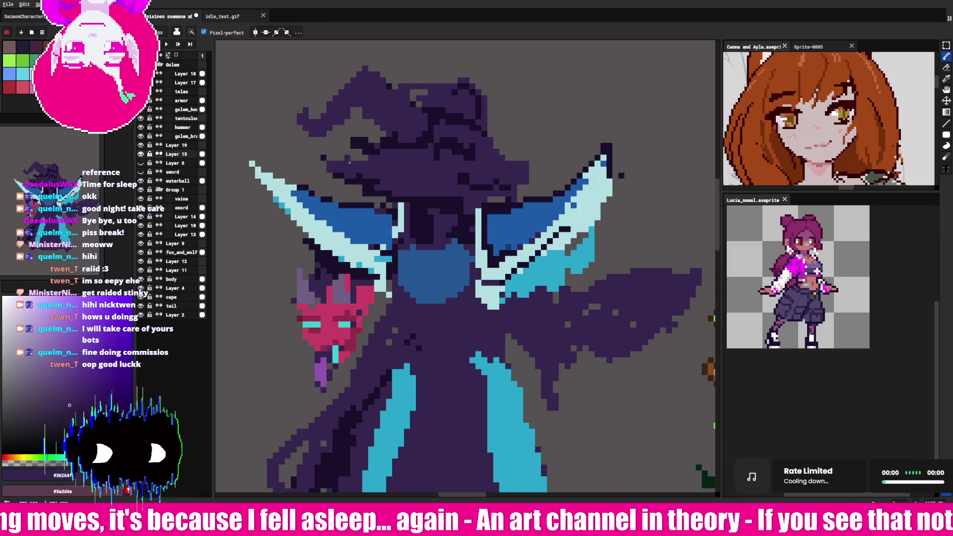
key(alt)
alt+click(485, 125)
mouse_move(497, 147)
mouse_down()
mouse_move(531, 183)
mouse_move(526, 173)
mouse_up()
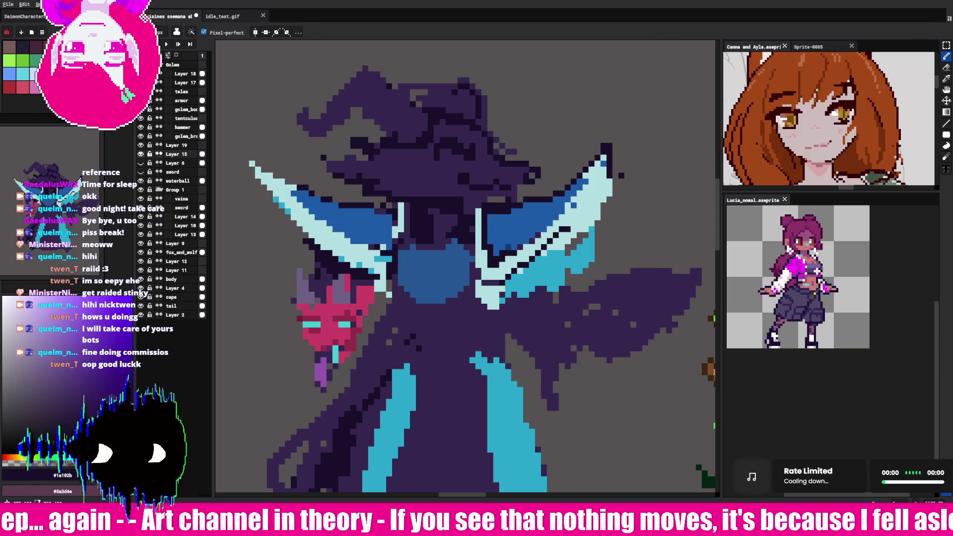
Step: Paint the eye on the hood in collar blue, then recolour it a brighter cyan
alt+click(393, 164)
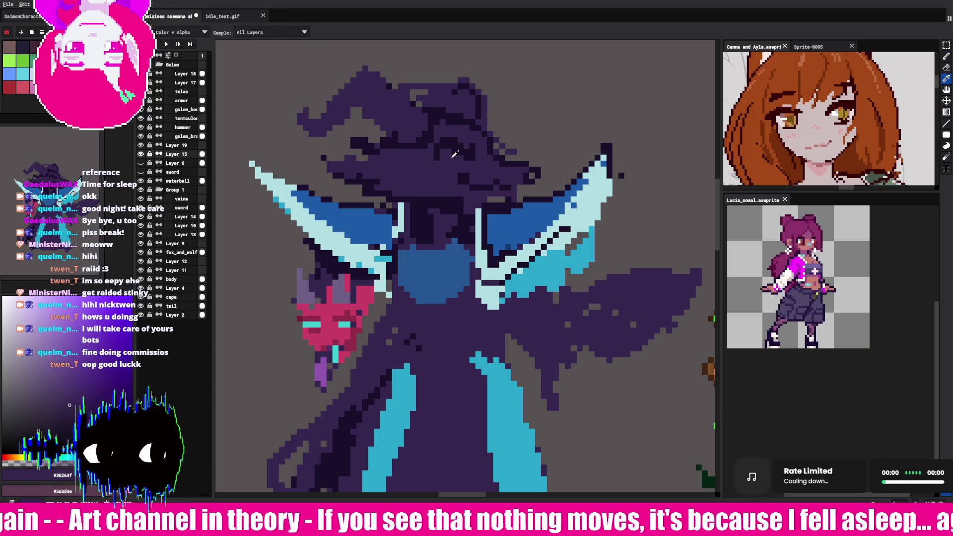
alt+click(437, 271)
click(132, 298)
drag(460, 151, 454, 161)
click(72, 458)
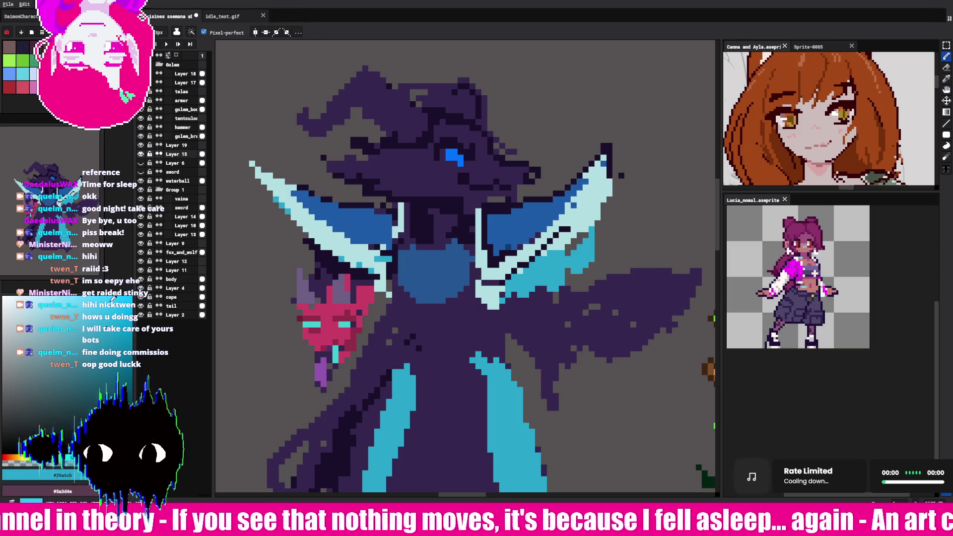
click(454, 157)
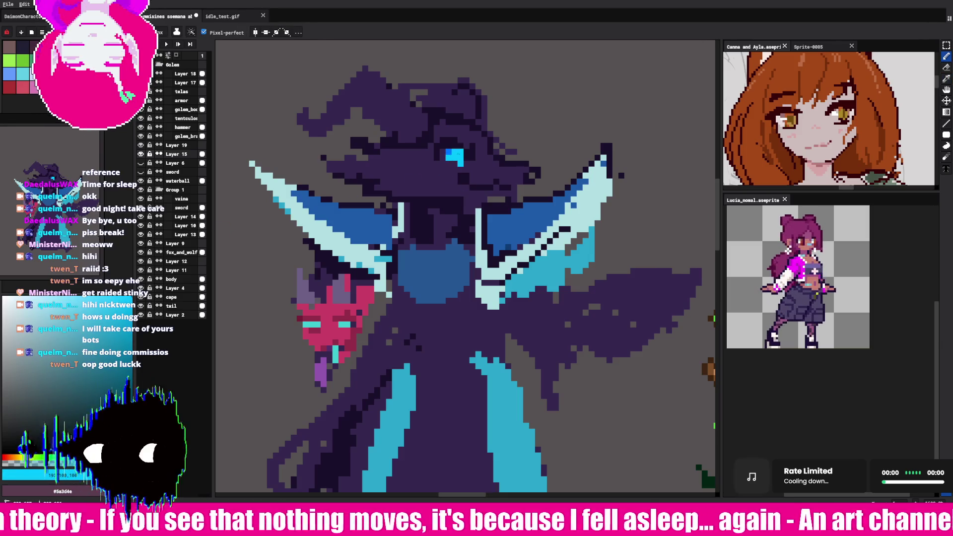
alt+click(437, 156)
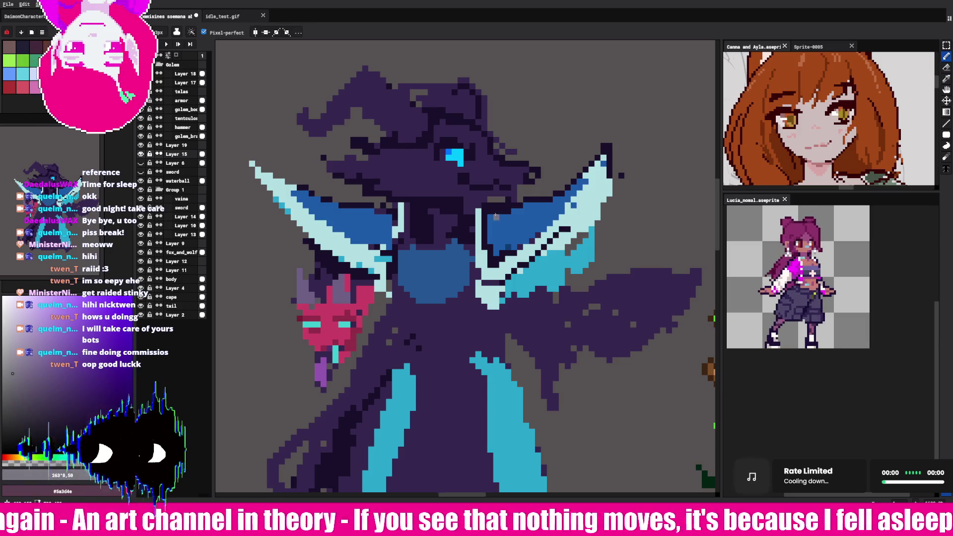
click(947, 112)
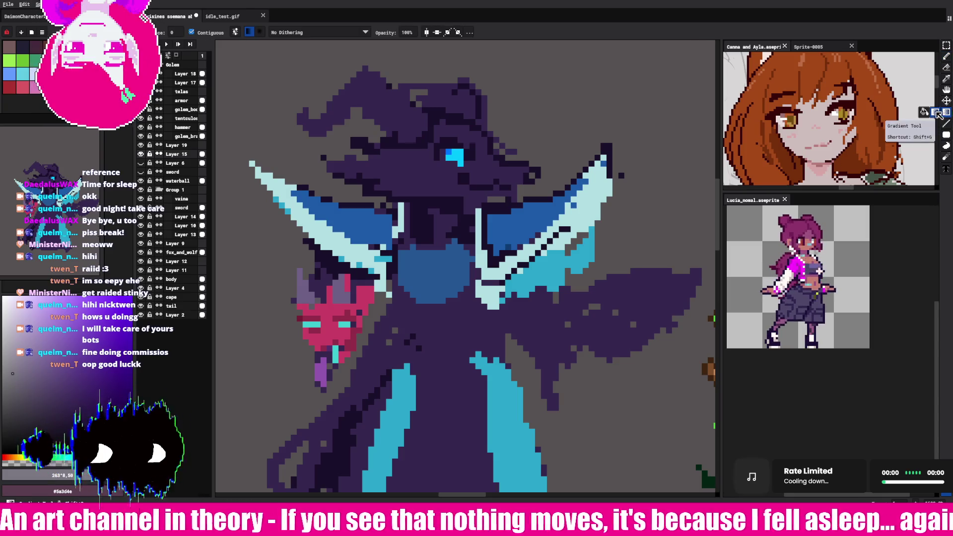
Step: Undo a stray grey fill, lasso the head, and fill it grey then light lavender
click(924, 112)
click(423, 180)
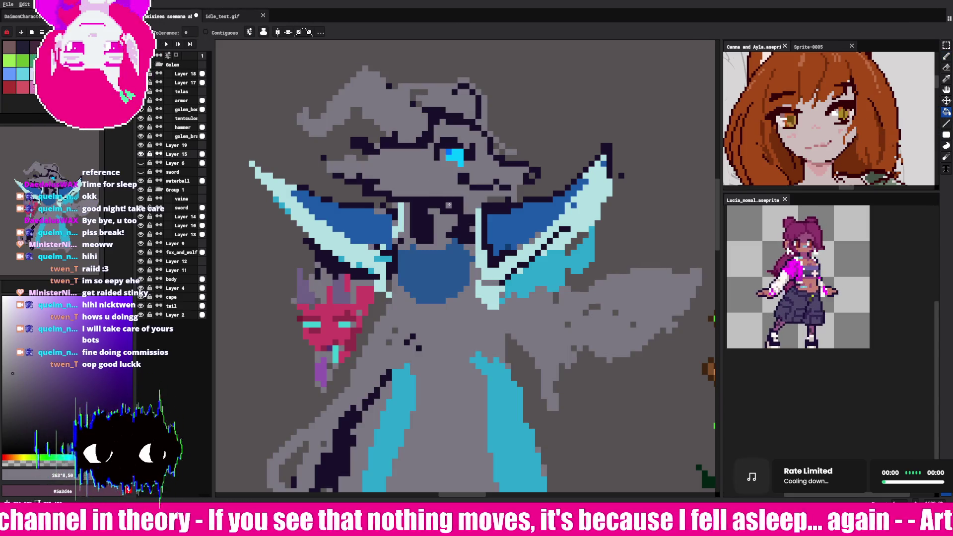
key(ctrl+z)
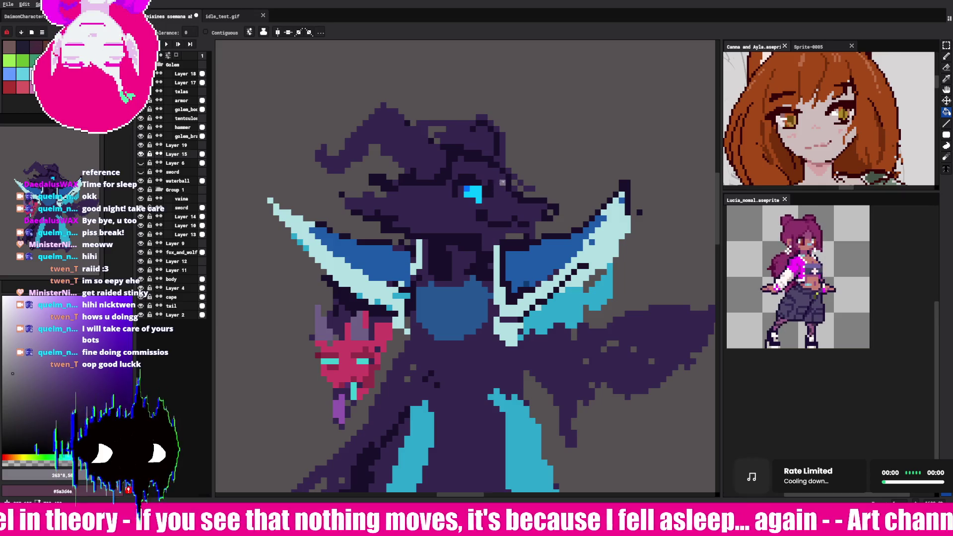
key(m)
mouse_move(532, 123)
mouse_down()
mouse_move(430, 237)
mouse_move(551, 87)
mouse_up()
key(g)
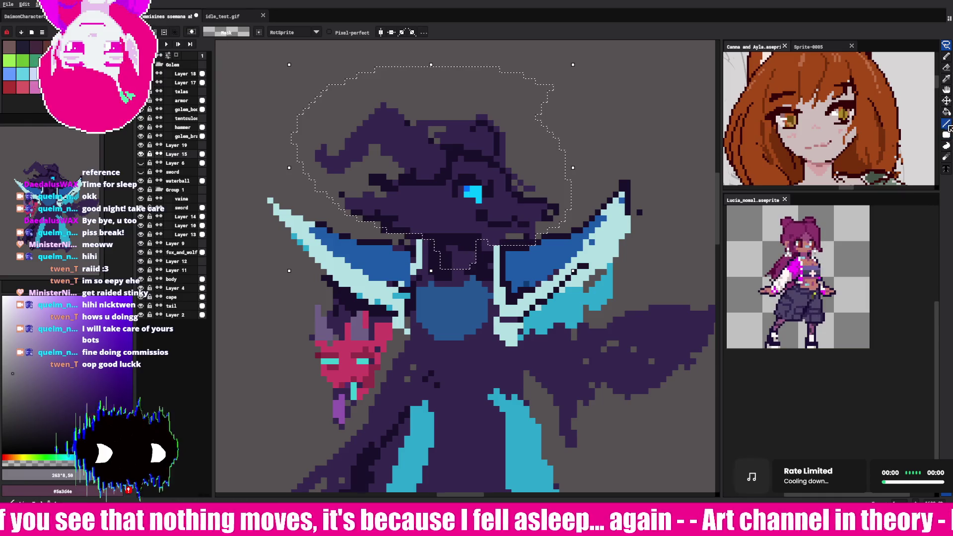
click(387, 129)
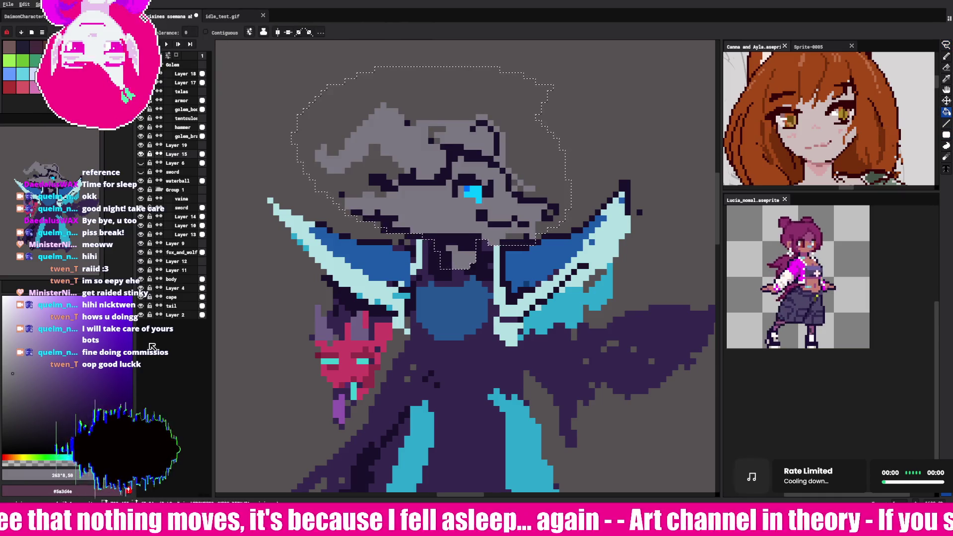
click(14, 316)
click(432, 208)
Step: Clear the head selection and set light lavender as the pencil colour
key(i)
key(v)
key(ctrl+d)
click(946, 56)
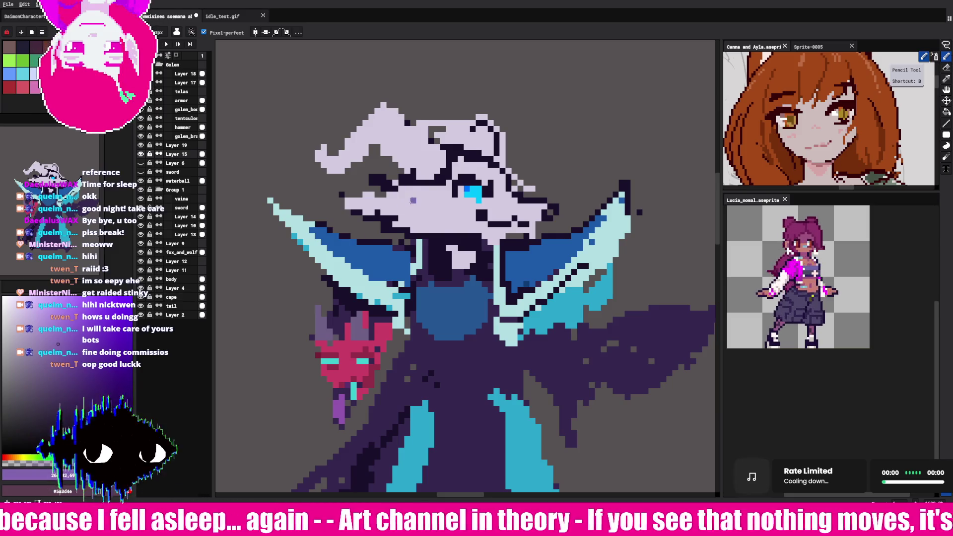
click(14, 316)
Step: Paint lavender over the head's dark patches, add a top pixel, and draw dark outline pixels
mouse_move(406, 206)
mouse_down()
mouse_move(463, 217)
mouse_move(405, 194)
mouse_up()
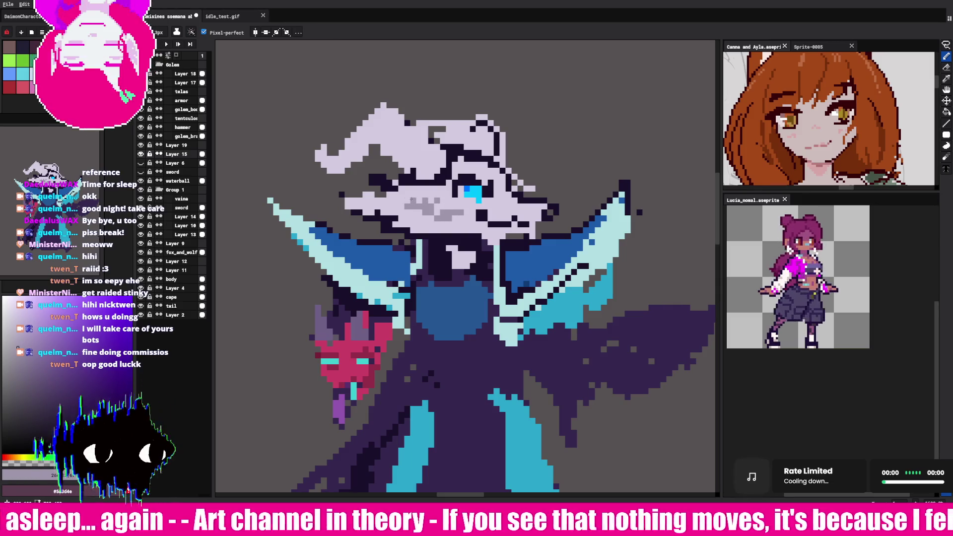
click(389, 182)
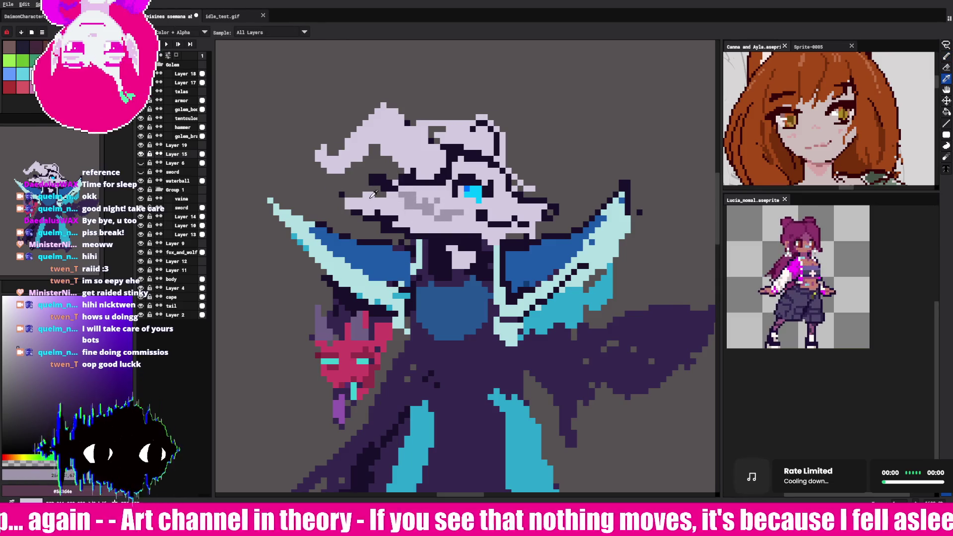
drag(383, 191, 353, 196)
key(i)
click(559, 212)
key(b)
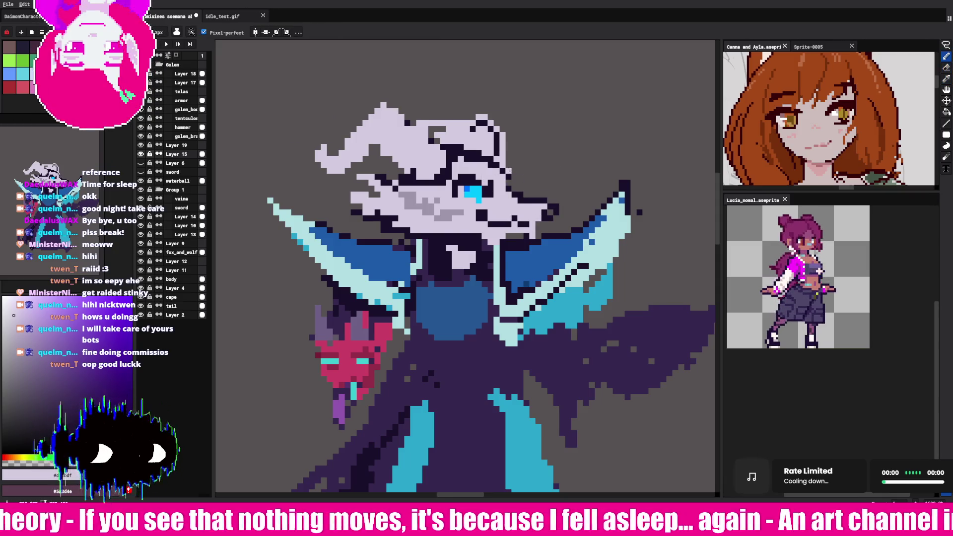
click(435, 120)
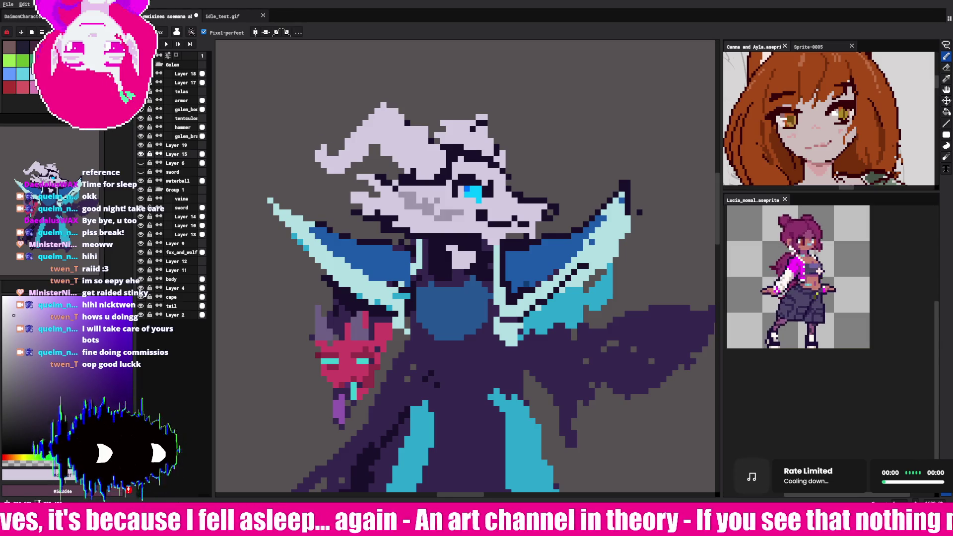
mouse_move(406, 170)
mouse_down()
mouse_move(361, 154)
mouse_move(348, 69)
mouse_up()
Step: Lasso and delete the head's upper-left spike and its tip pixels
key(q)
key(Delete)
key(i)
key(q)
mouse_move(331, 152)
mouse_down()
mouse_move(342, 151)
mouse_move(312, 146)
mouse_up()
key(Delete)
key(i)
key(b)
Step: Lasso and delete the head's upper-right spike, then deselect
key(q)
mouse_move(471, 132)
mouse_down()
mouse_move(496, 148)
mouse_move(459, 130)
mouse_move(449, 106)
mouse_up()
key(Delete)
key(b)
key(q)
key(ctrl+d)
key(b)
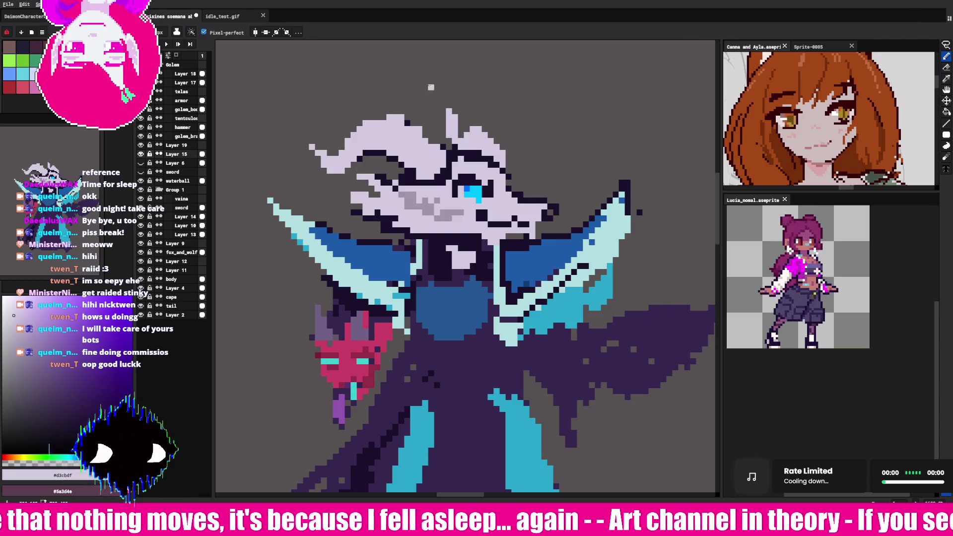
Step: Paint dark outline pixels over the lavender across the skull's snout
alt+click(357, 203)
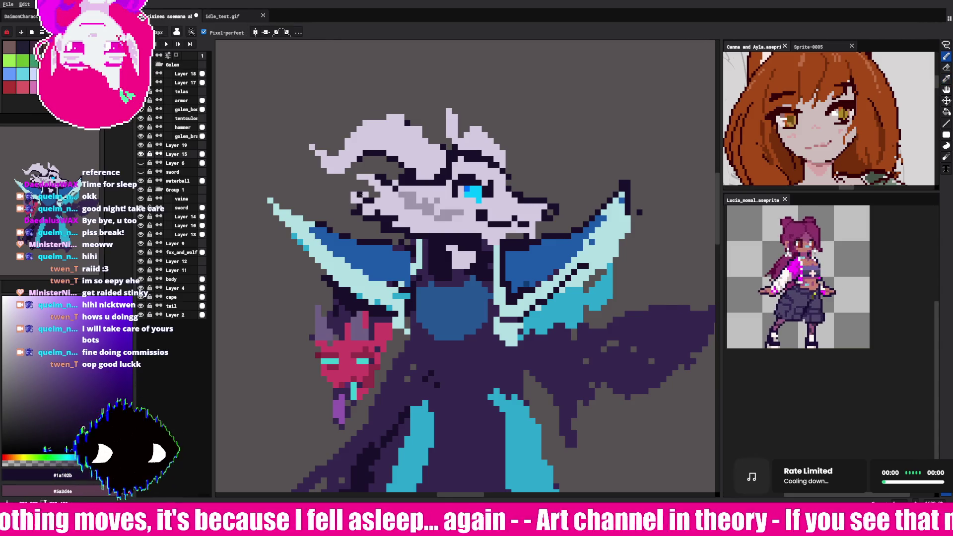
alt+click(369, 204)
drag(357, 177, 405, 186)
alt+click(390, 183)
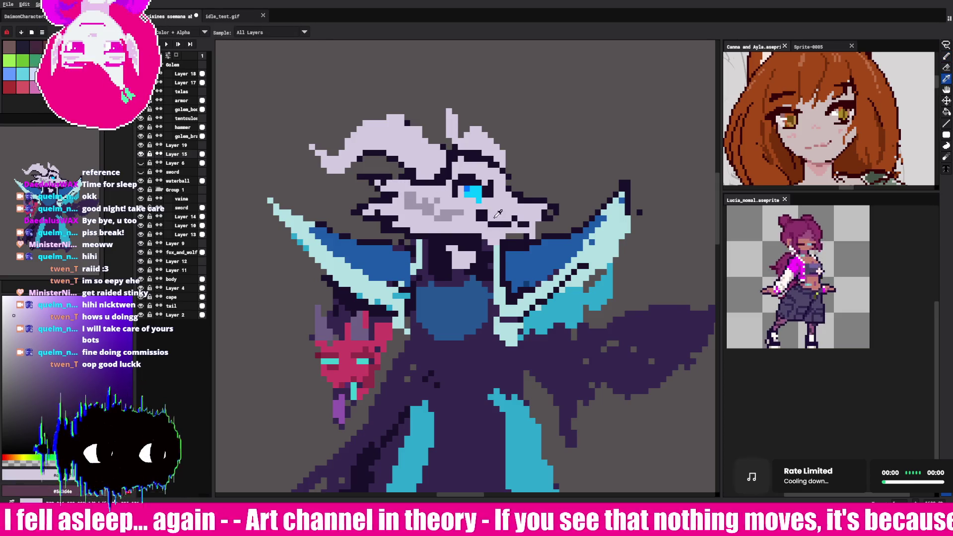
key(b)
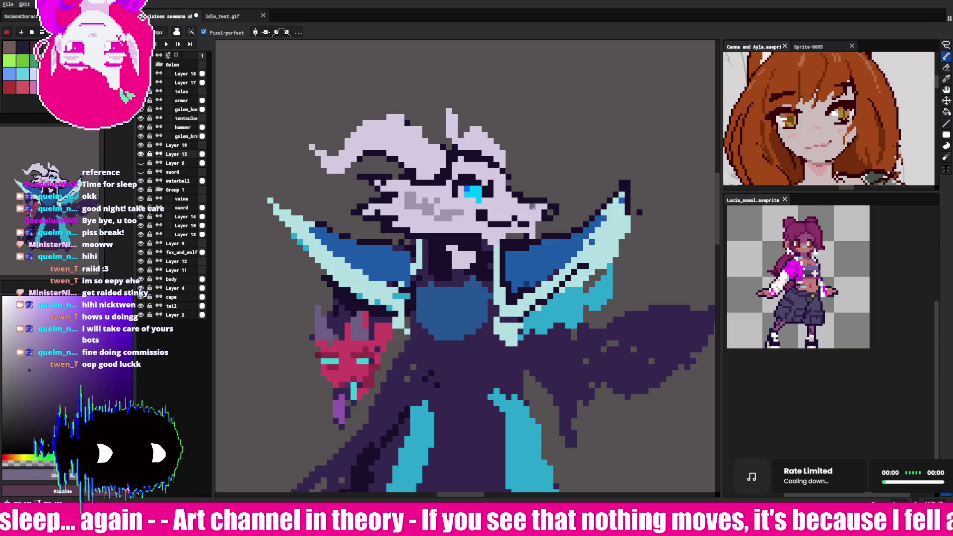
Step: Add grey pixels and a mid-grey line along the snout's right edge, then pick the dark outline colour
click(529, 212)
key(i)
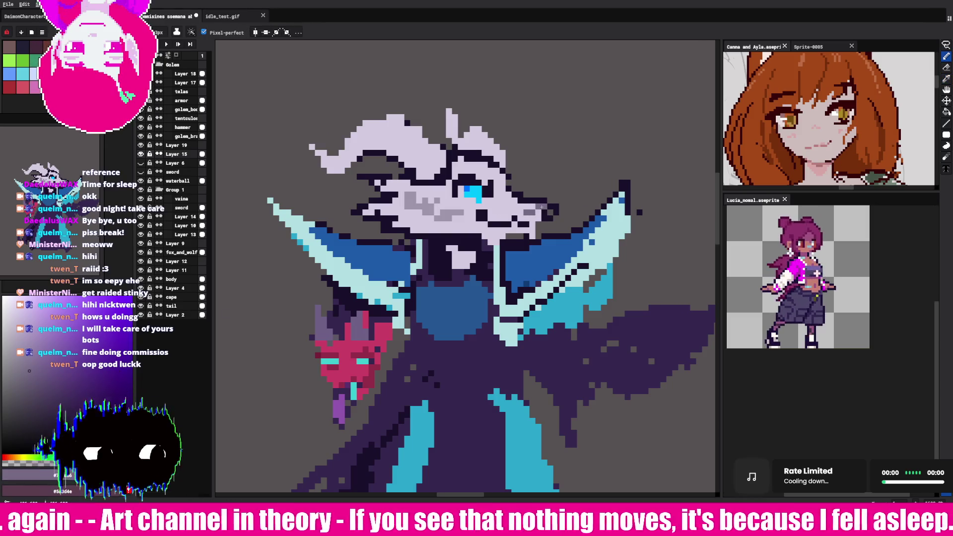
click(539, 199)
key(b)
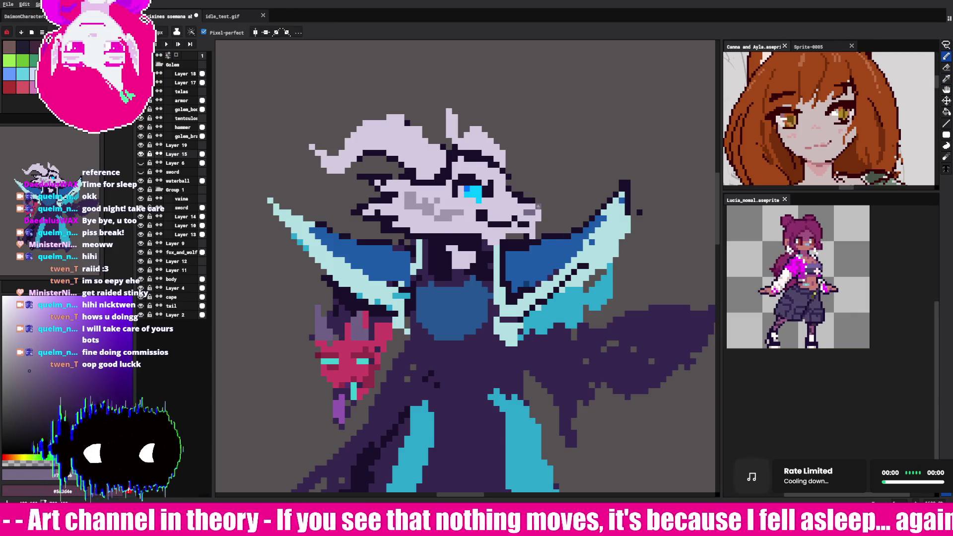
drag(541, 198, 541, 221)
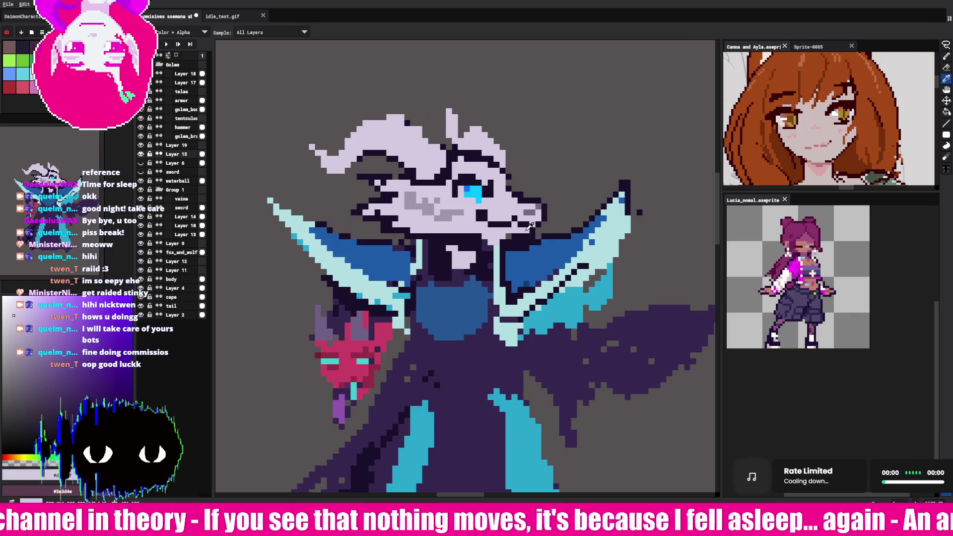
alt+click(452, 215)
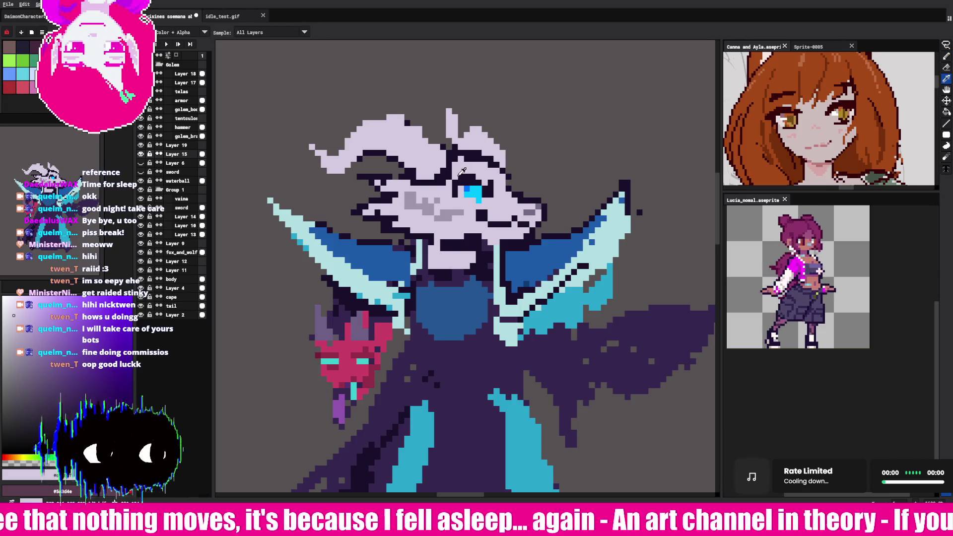
key(alt)
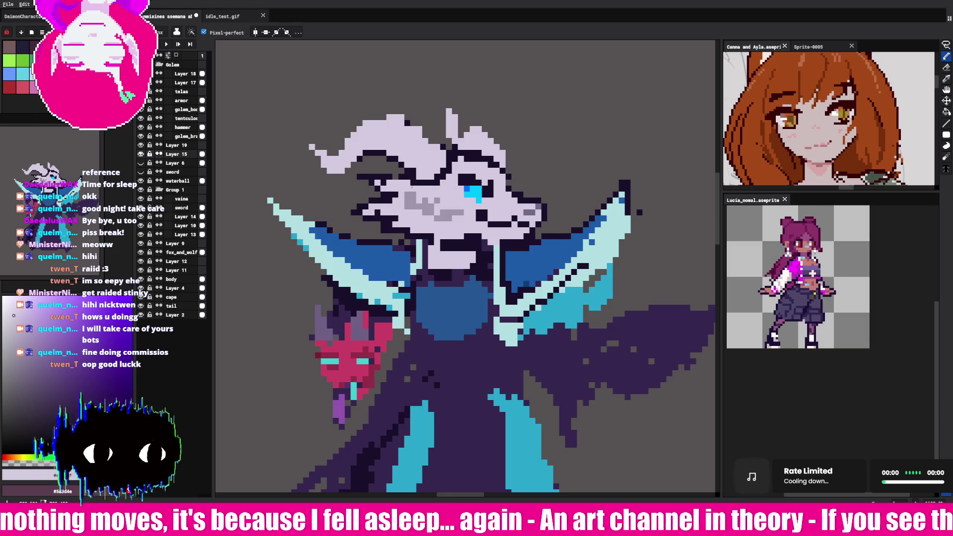
key(alt)
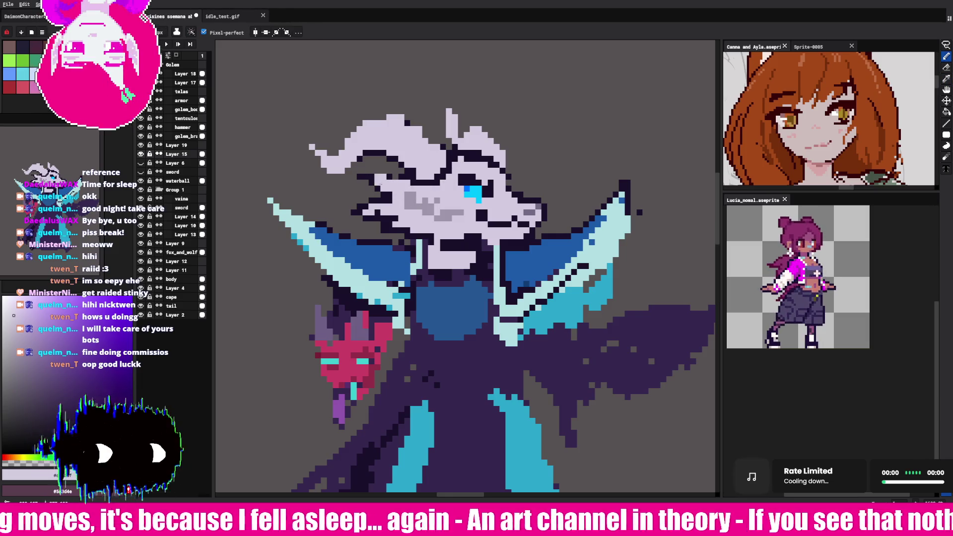
alt+click(395, 195)
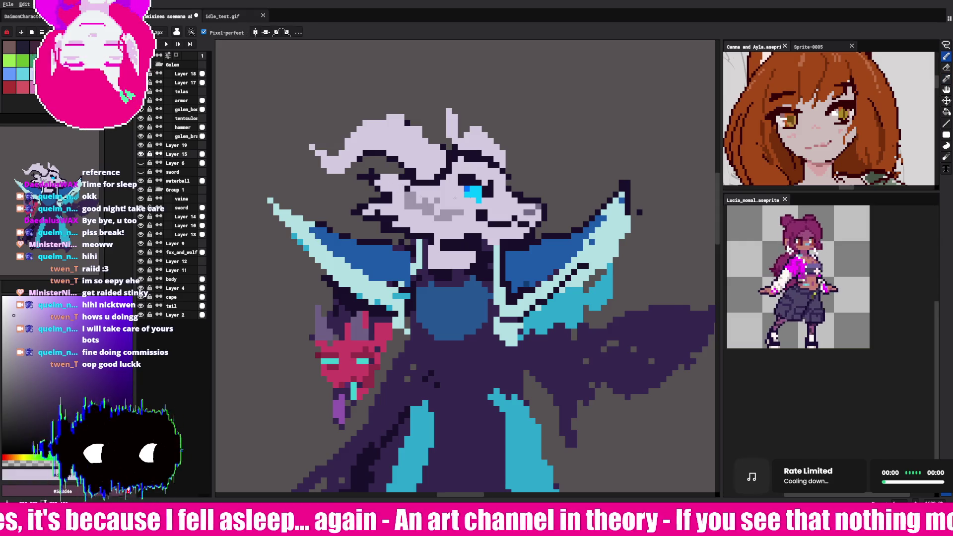
Step: Redraw the collar's left tip as an upright light cyan block
scroll(448, 267, down, 2)
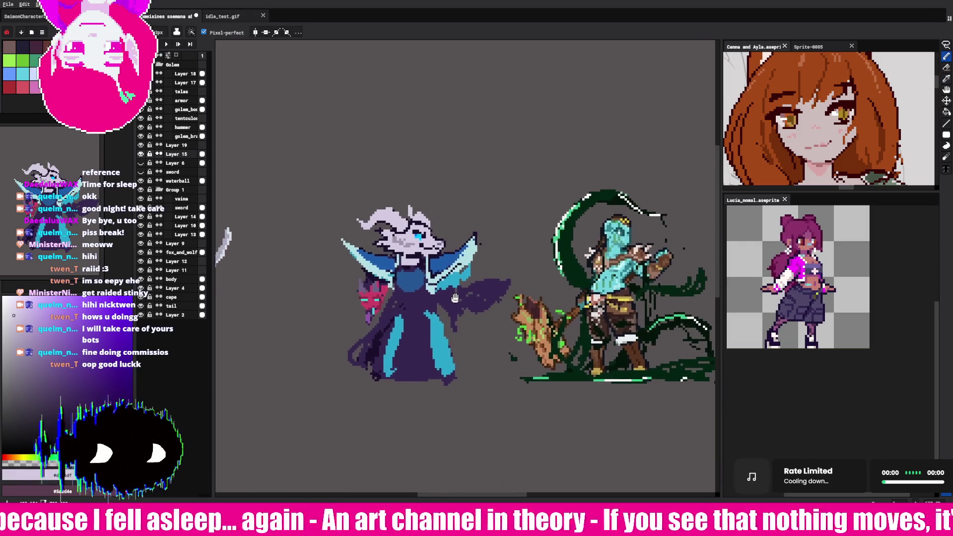
scroll(447, 268, up, 1)
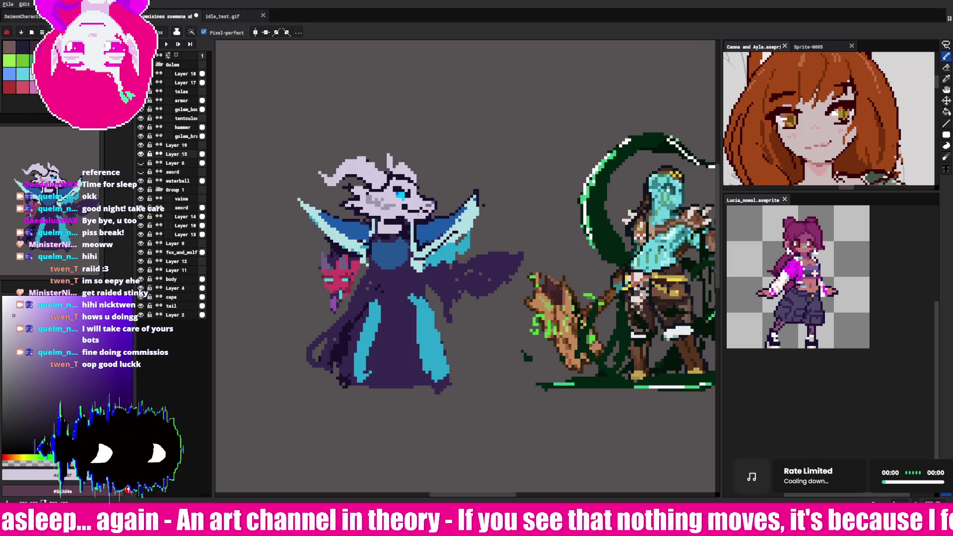
scroll(370, 278, up, 1)
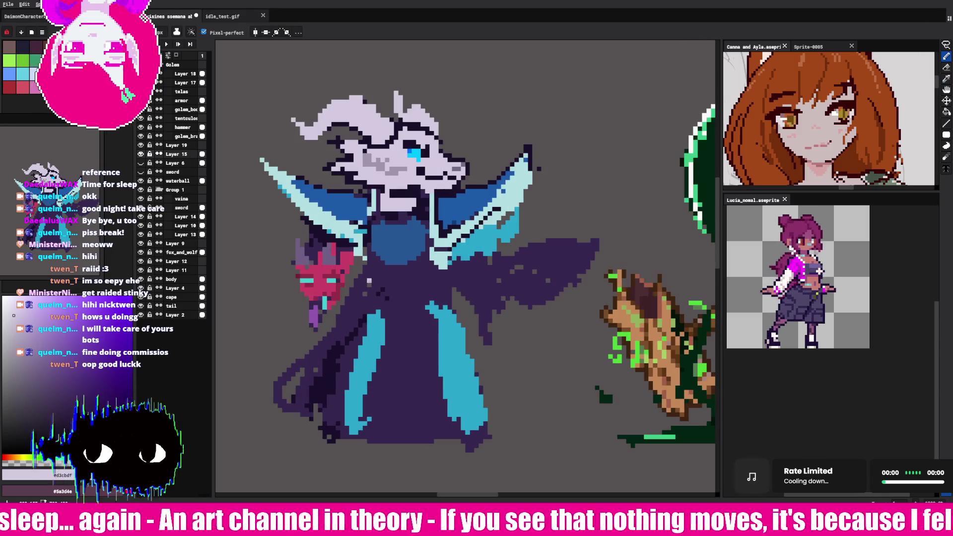
alt+click(291, 190)
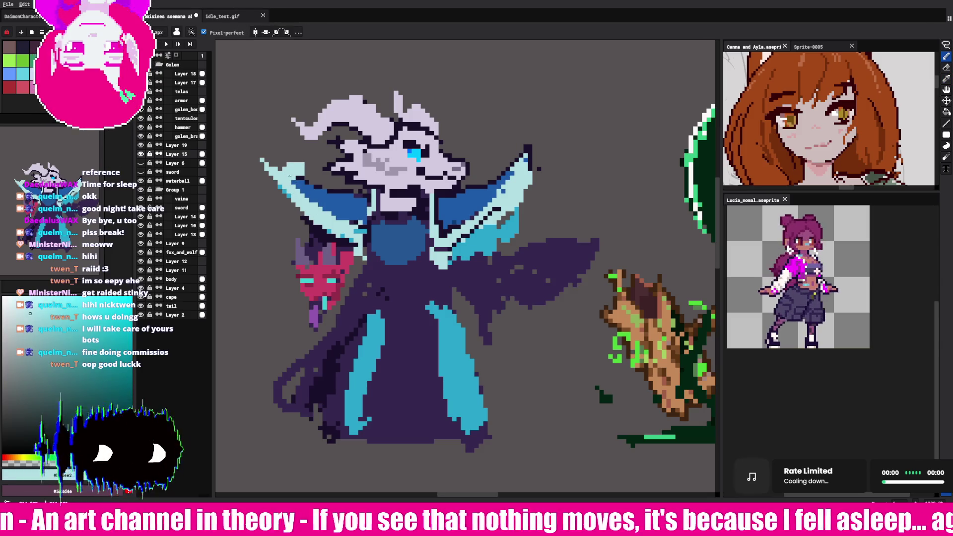
key(ctrl+z)
drag(282, 194, 283, 159)
key(e)
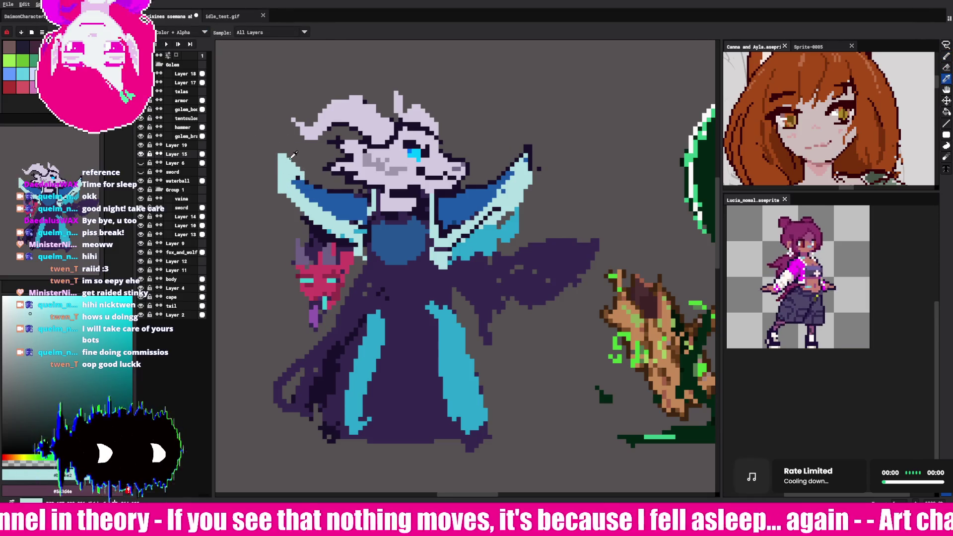
key(b)
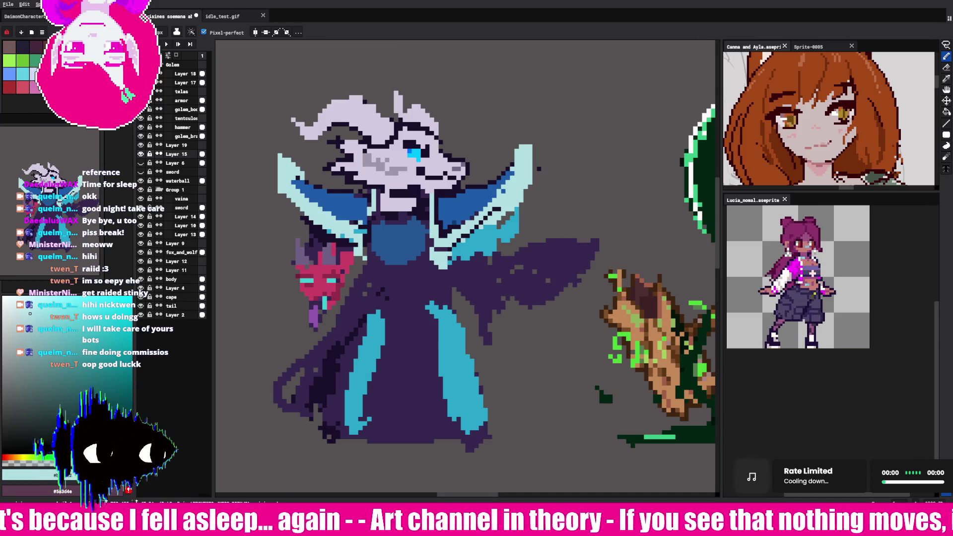
Step: Add dark-blue shading pixels along the right and left sides of the collar
key(i)
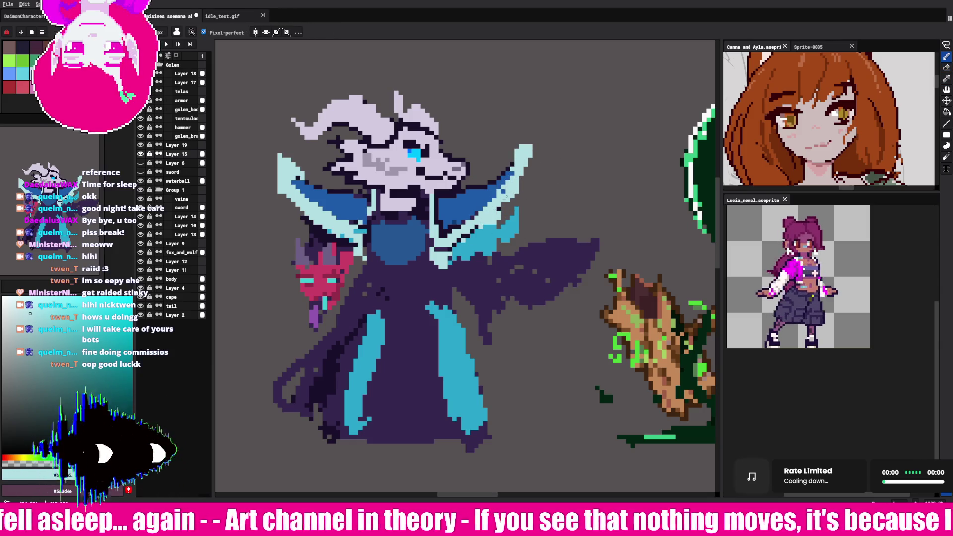
click(453, 200)
click(453, 200)
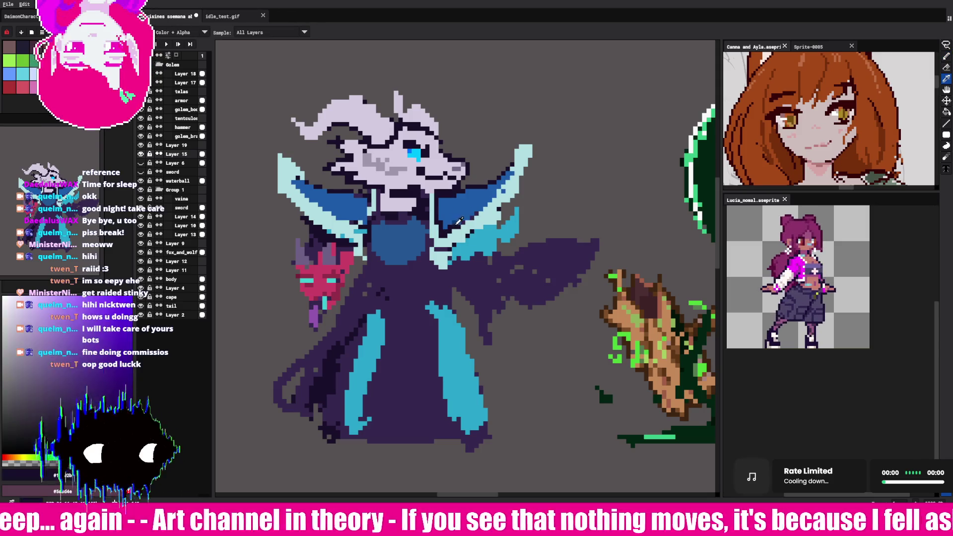
key(b)
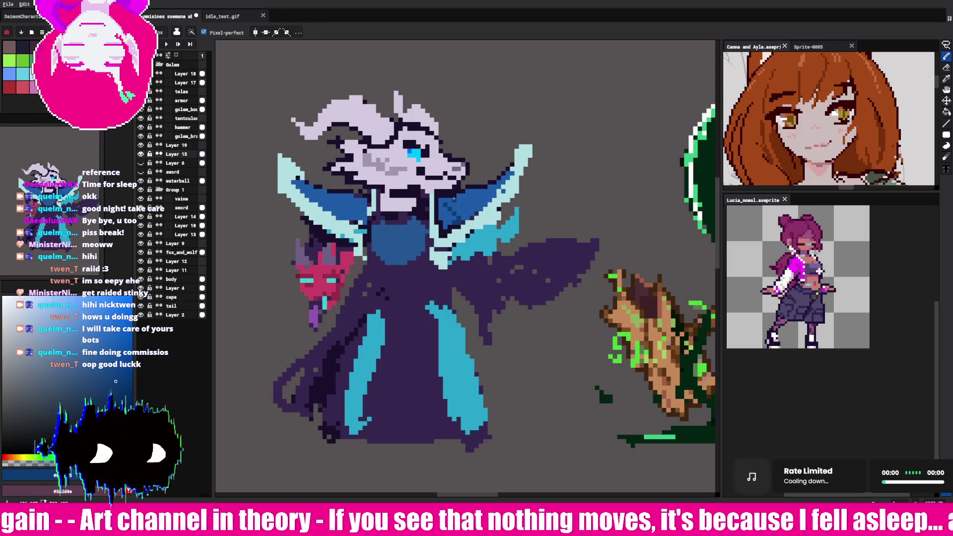
drag(464, 197, 501, 186)
click(355, 205)
click(329, 200)
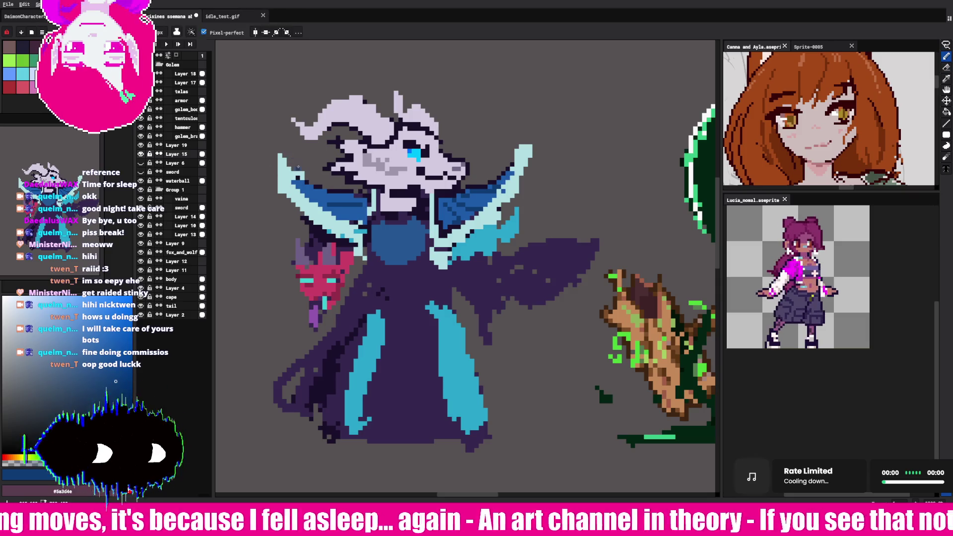
alt+click(355, 115)
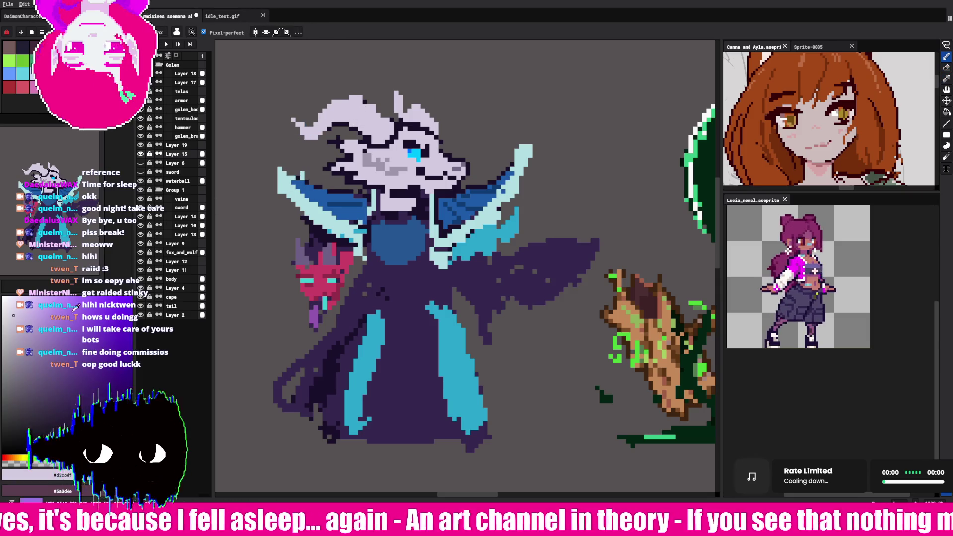
click(925, 114)
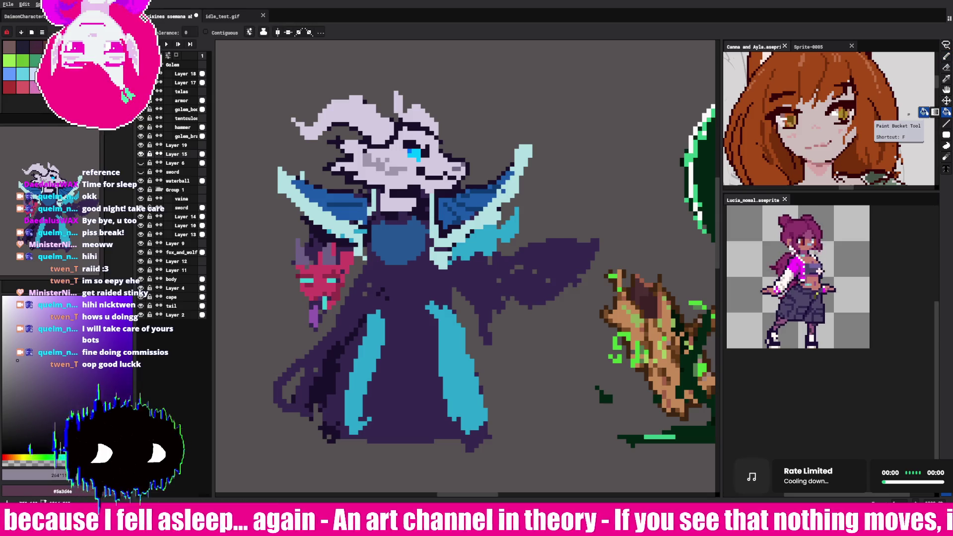
click(351, 115)
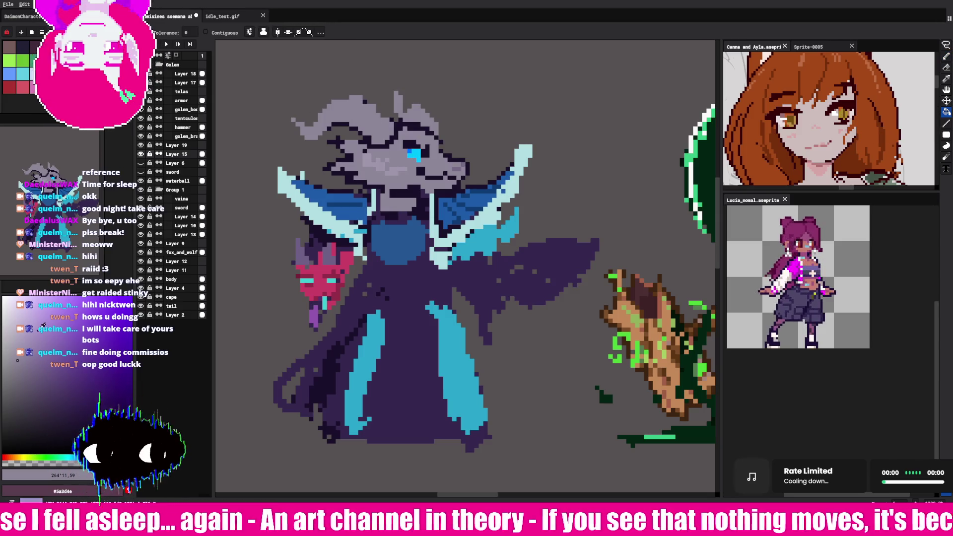
key(b)
drag(331, 102, 389, 122)
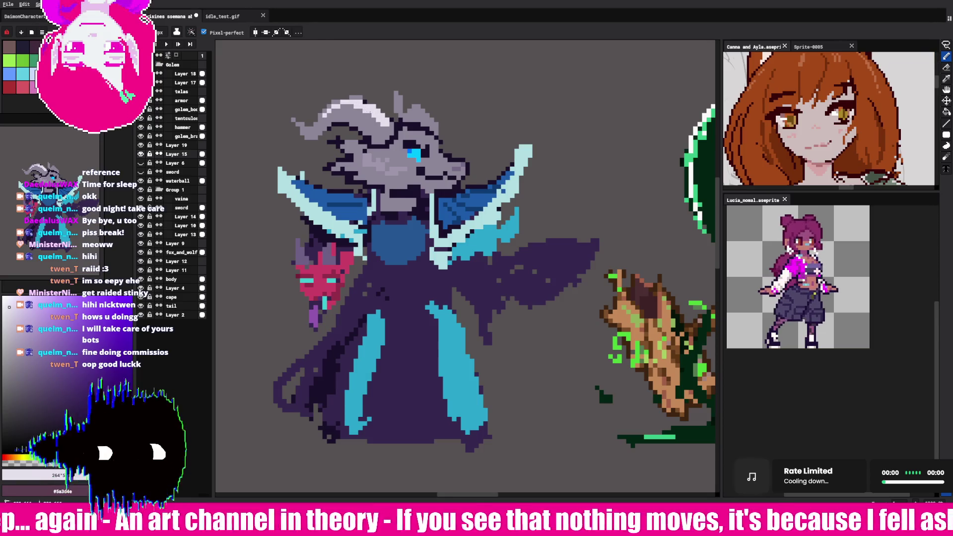
key(i)
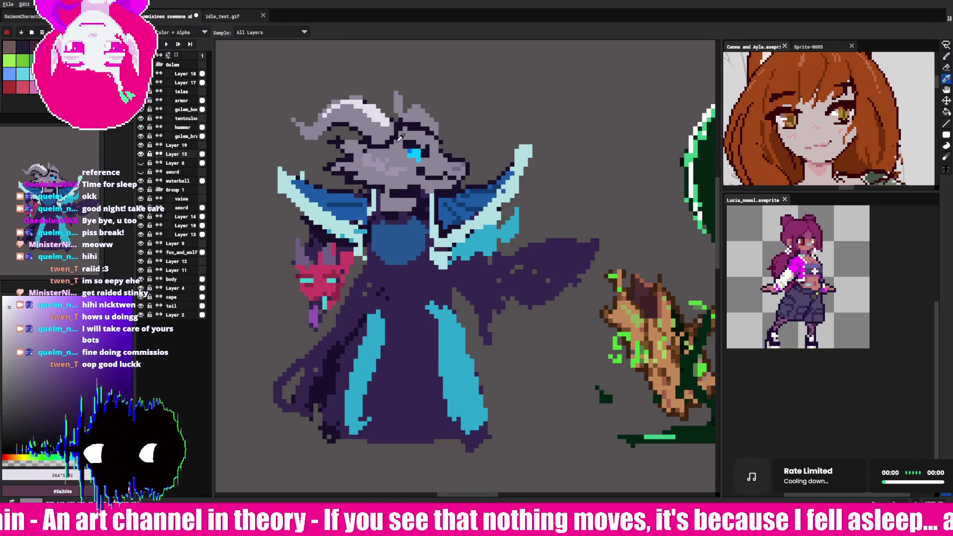
key(b)
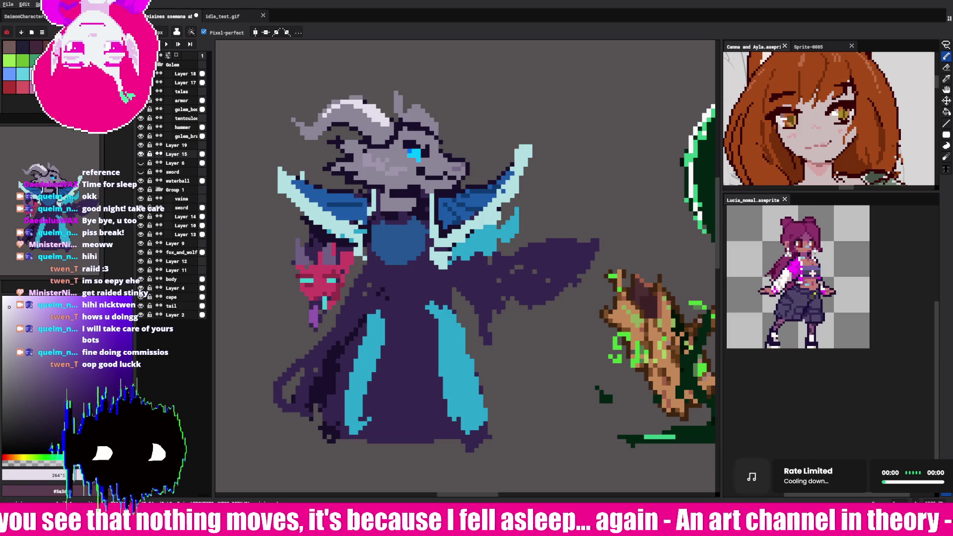
alt+click(437, 228)
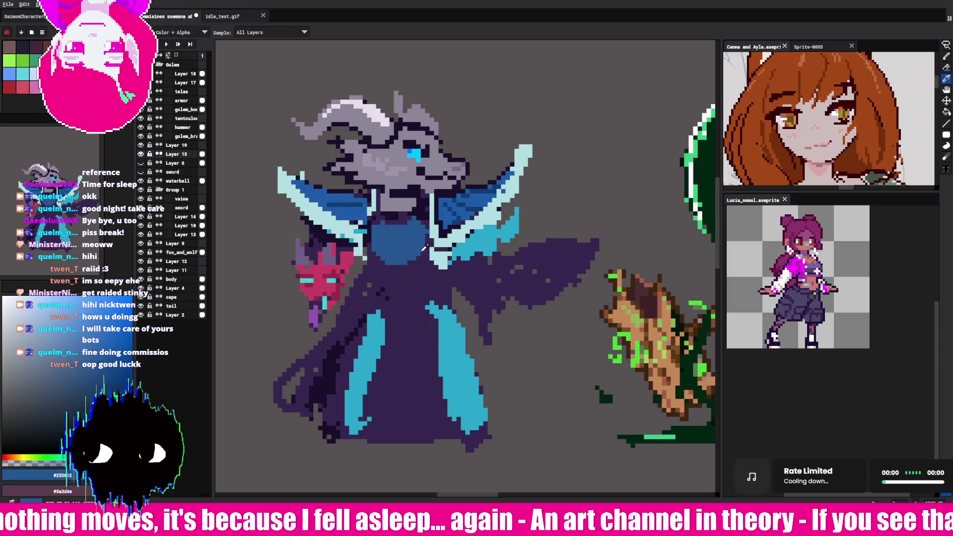
Step: Draw a light cyan #b1dee2 pattern on the chest orb, then bucket-fill the head with a warmer beige
alt+click(370, 211)
mouse_move(377, 241)
mouse_down()
mouse_move(394, 251)
mouse_move(425, 234)
mouse_up()
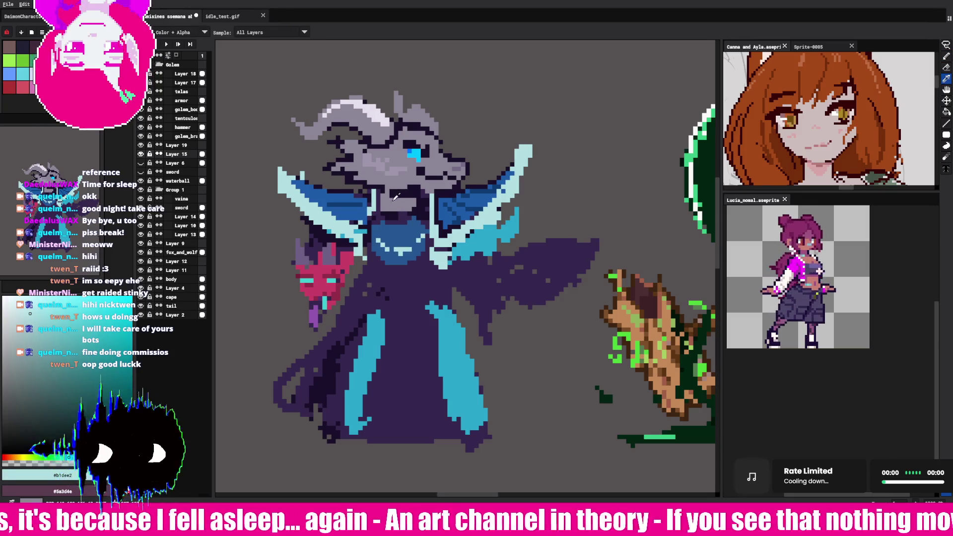
alt+click(397, 190)
alt+click(570, 219)
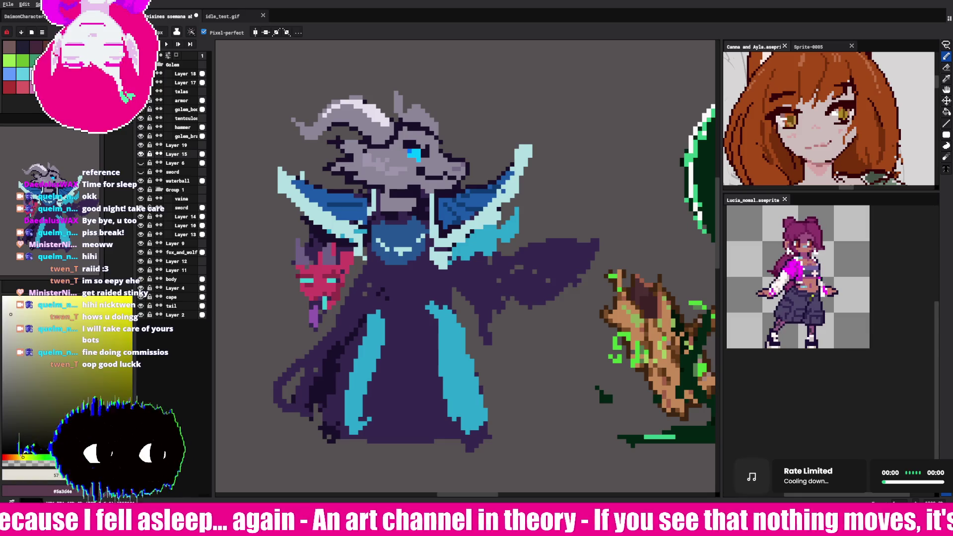
click(947, 112)
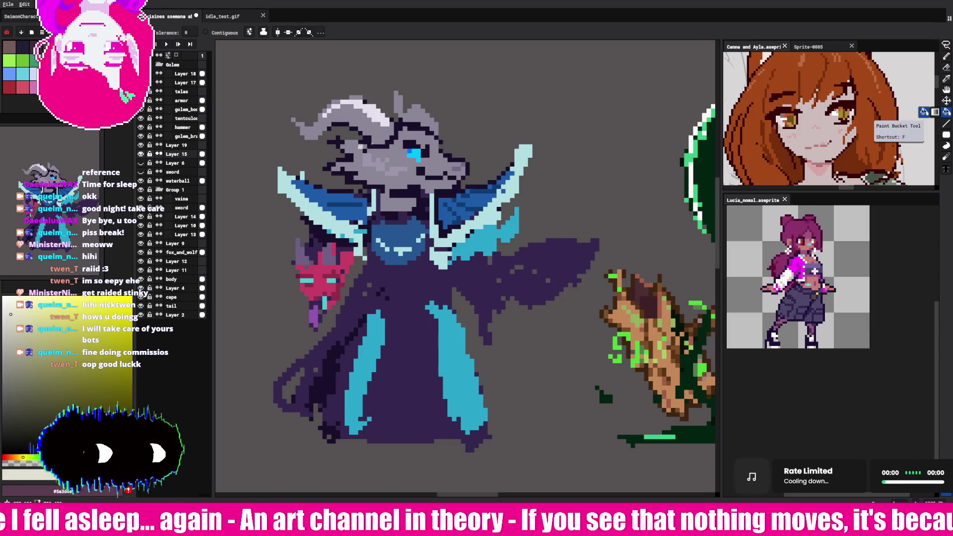
click(392, 163)
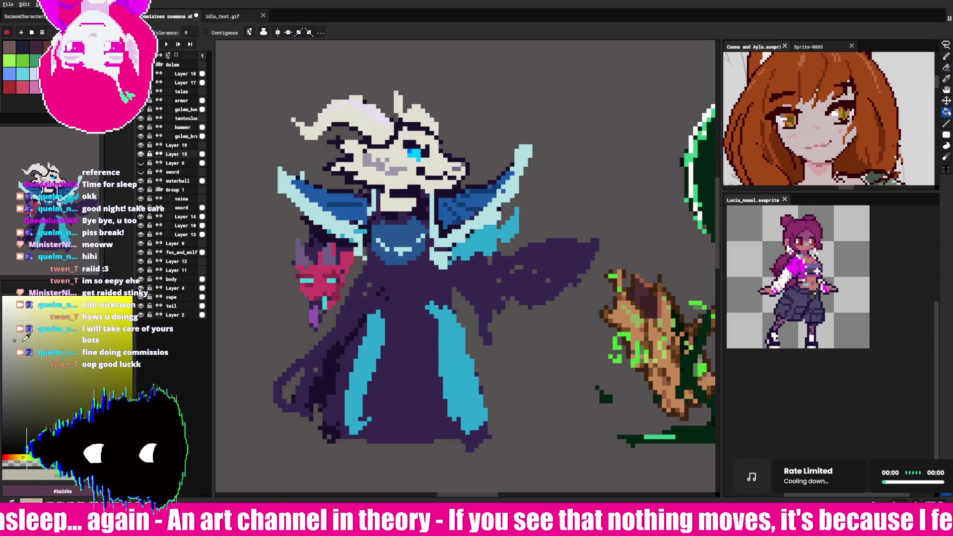
key(ctrl+z)
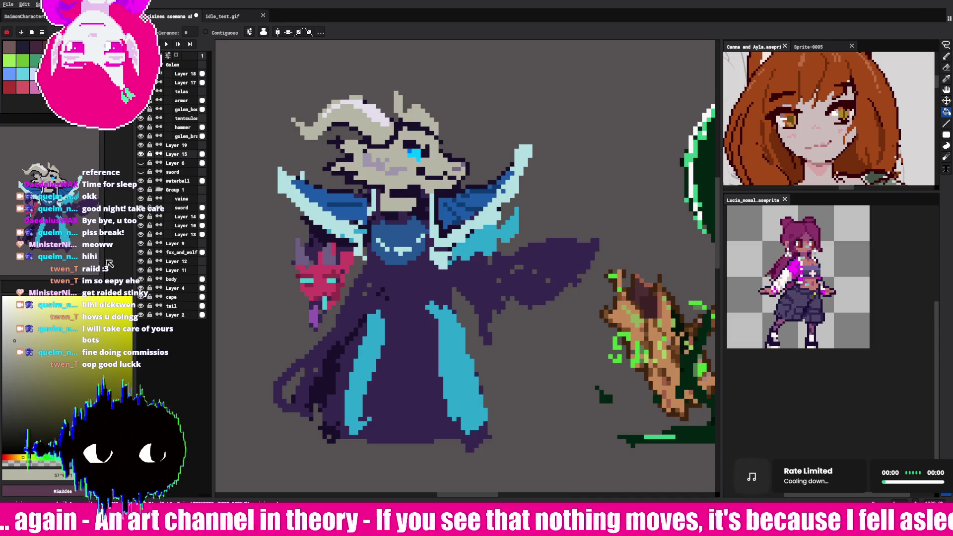
click(16, 366)
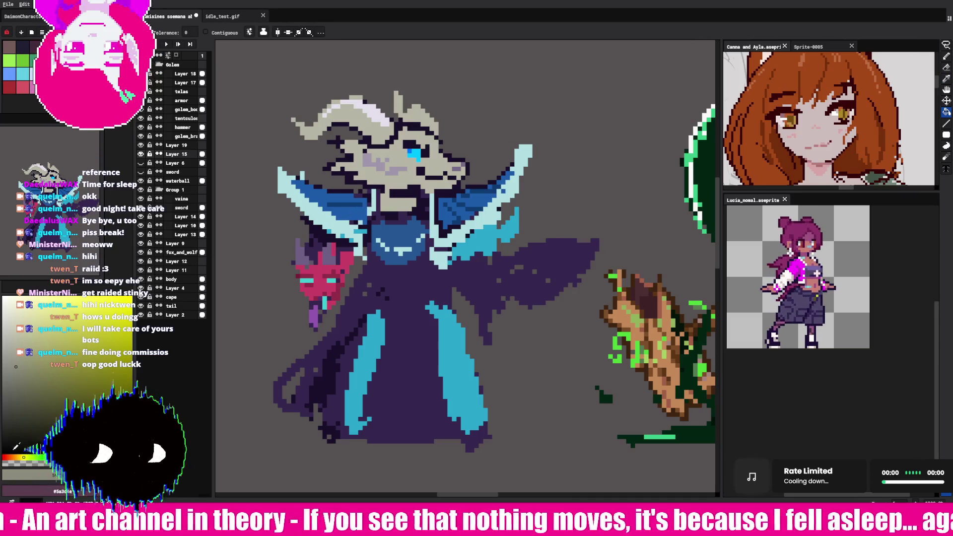
key(b)
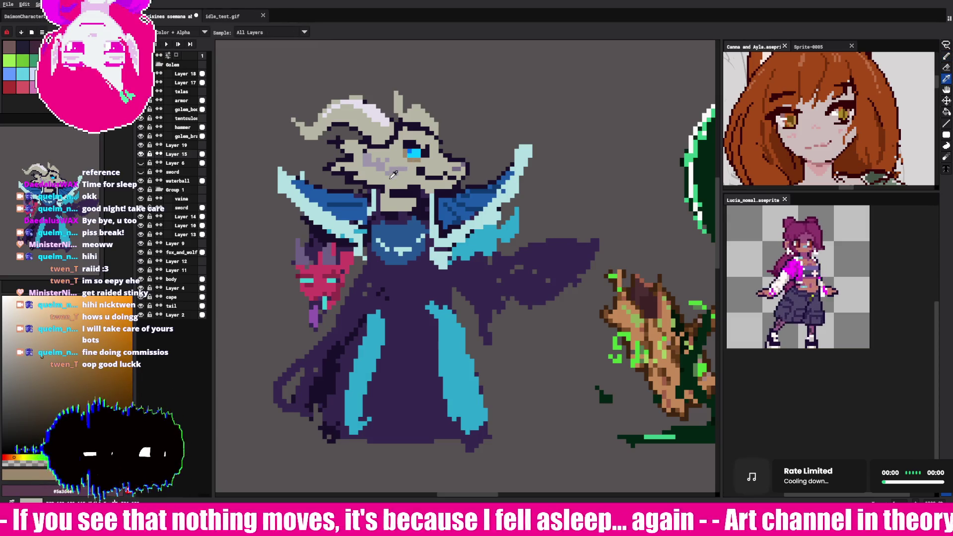
Step: Mix a salmon-pink blush colour in the colour picker
click(72, 374)
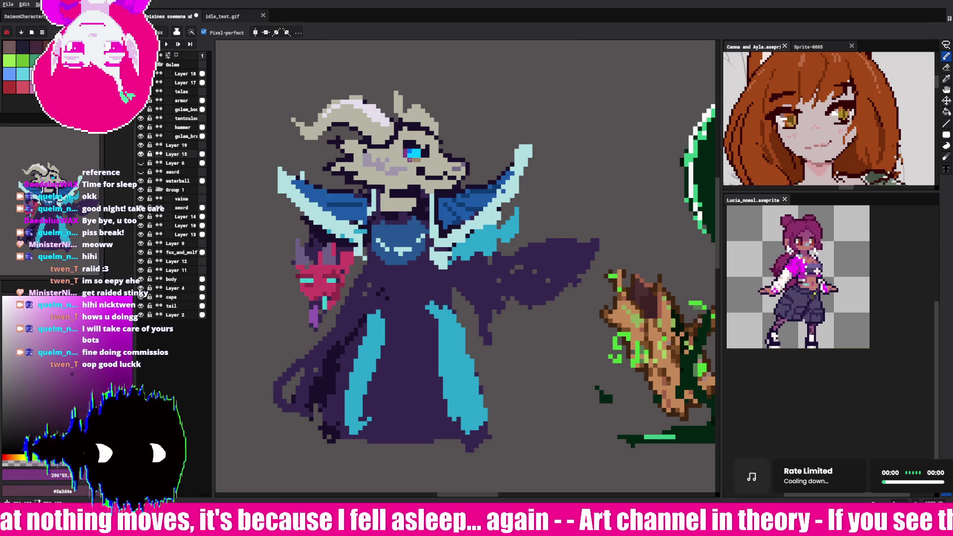
click(24, 341)
click(14, 457)
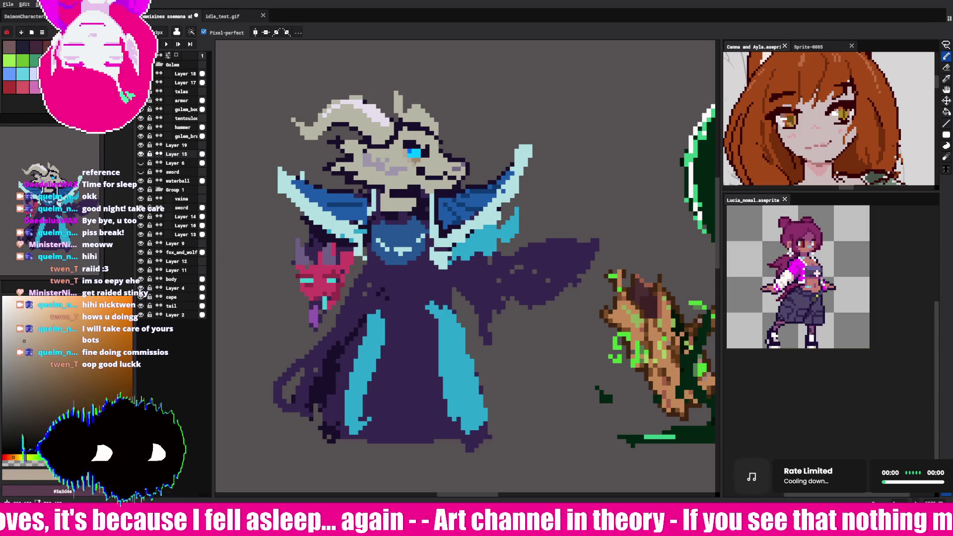
click(42, 317)
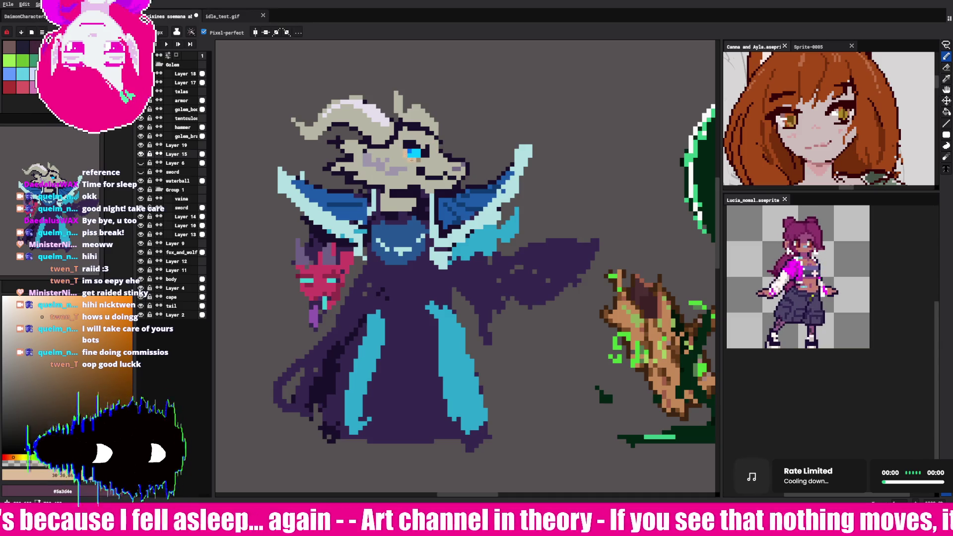
click(61, 310)
click(7, 457)
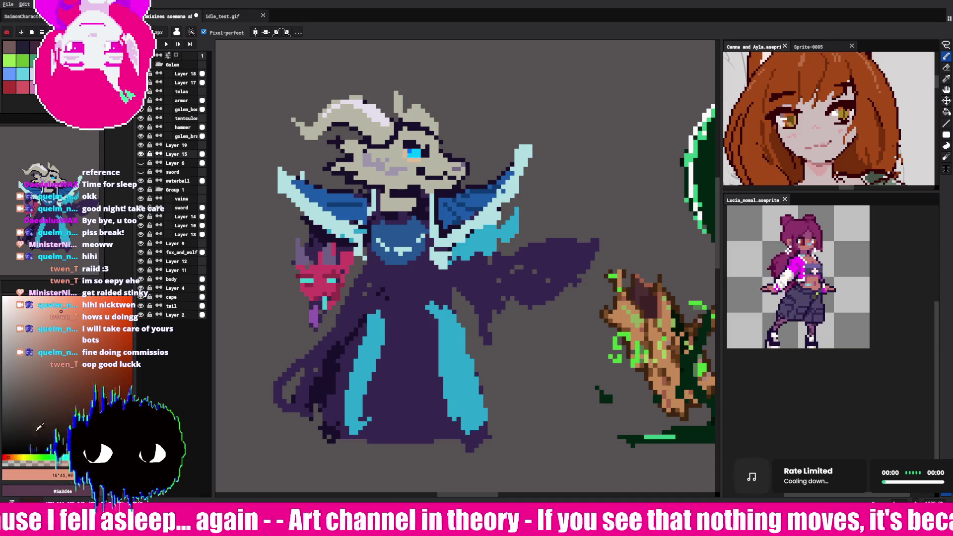
Step: Sample the salmon pink, grey-beige and light purple-grey tones from the head
key(i)
click(411, 155)
key(b)
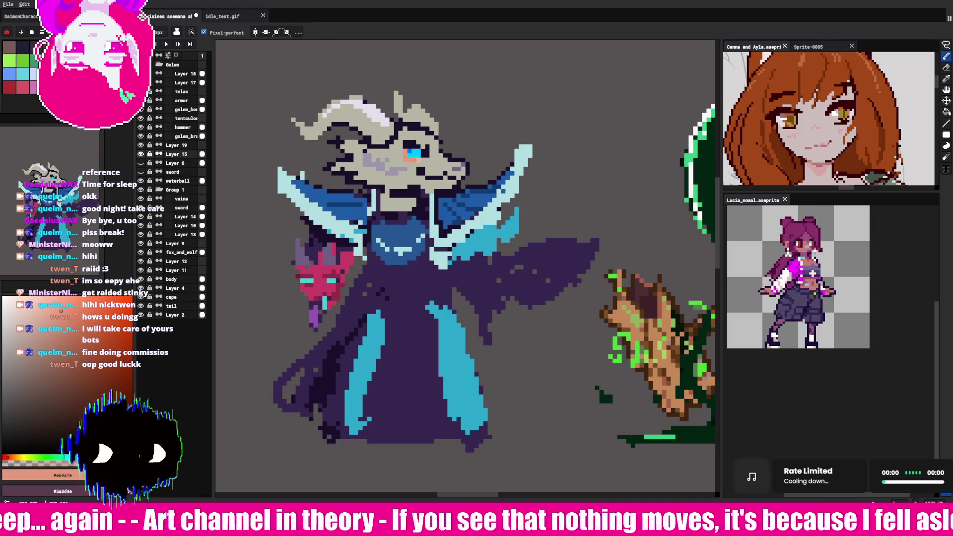
key(i)
click(395, 172)
key(b)
key(i)
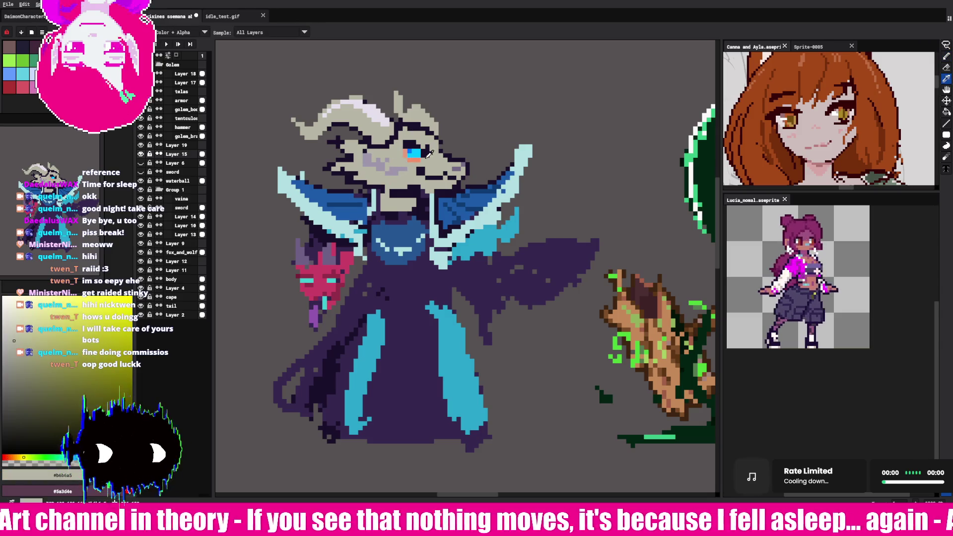
click(403, 153)
key(b)
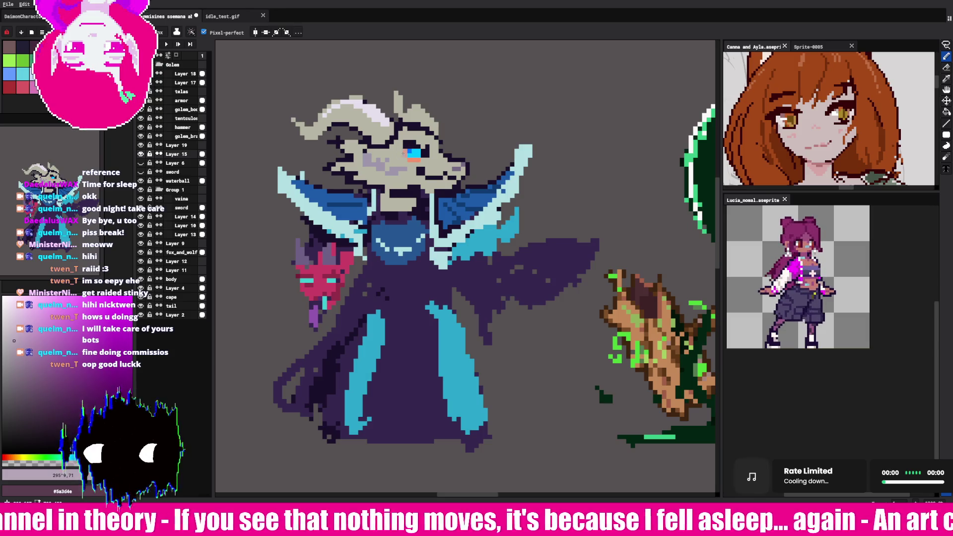
Step: Paint saturated pink blush pixels below the eye, then resample the head's grey-beige
click(52, 311)
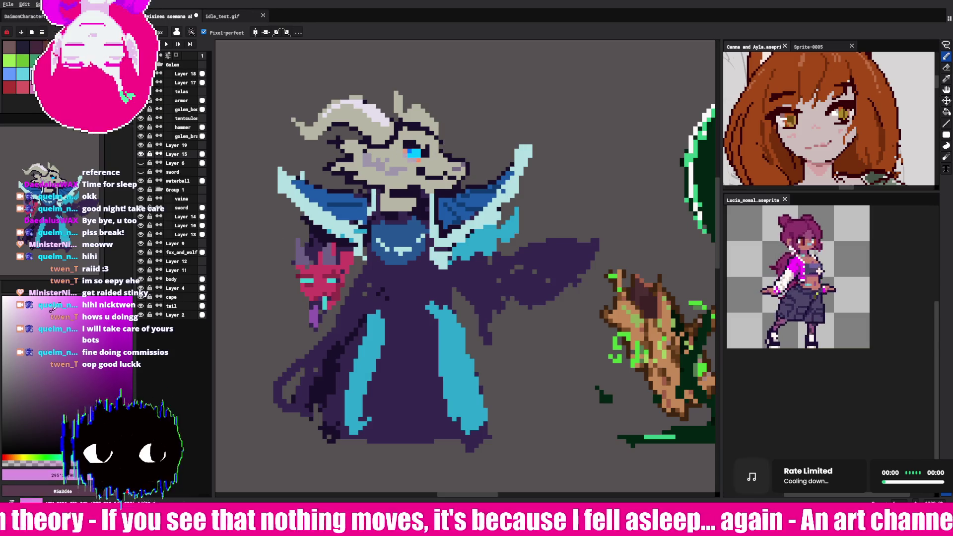
click(52, 310)
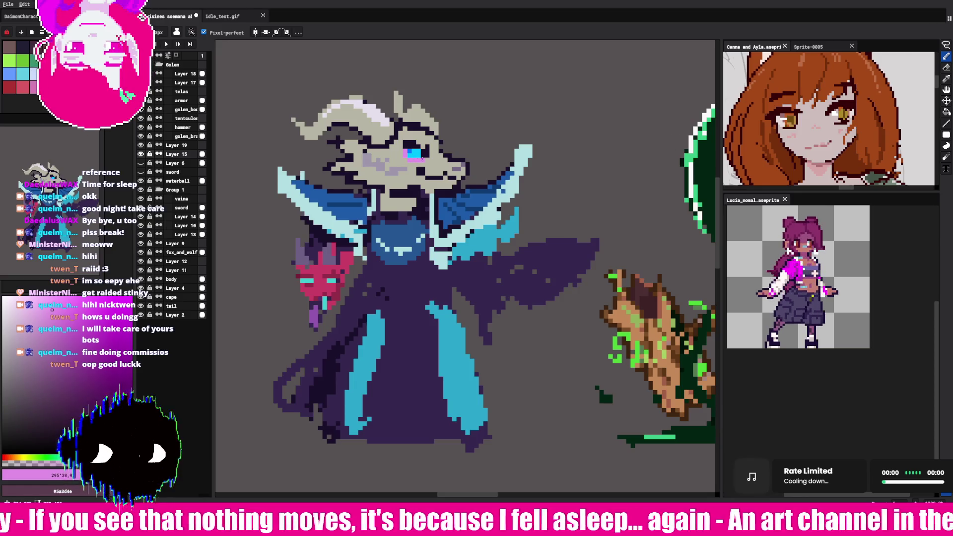
key(i)
click(432, 148)
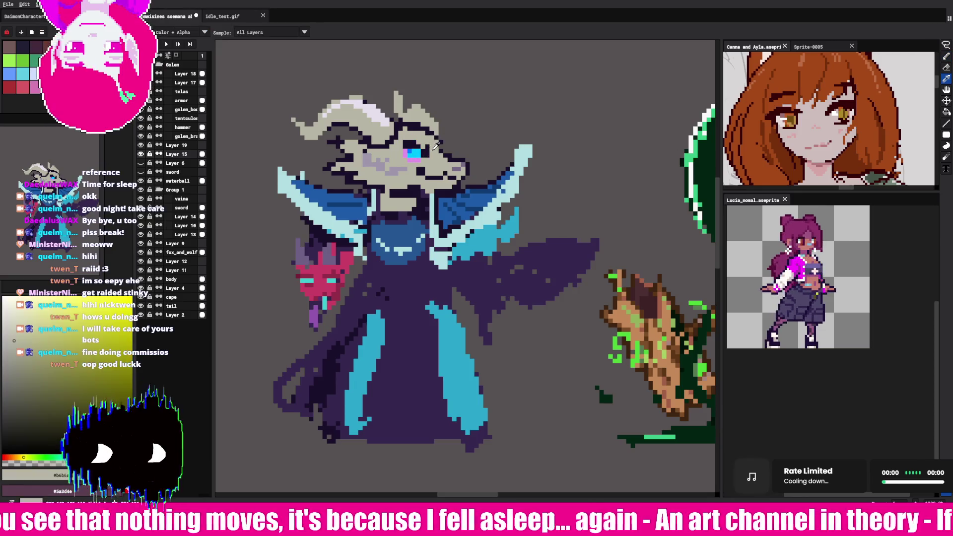
key(b)
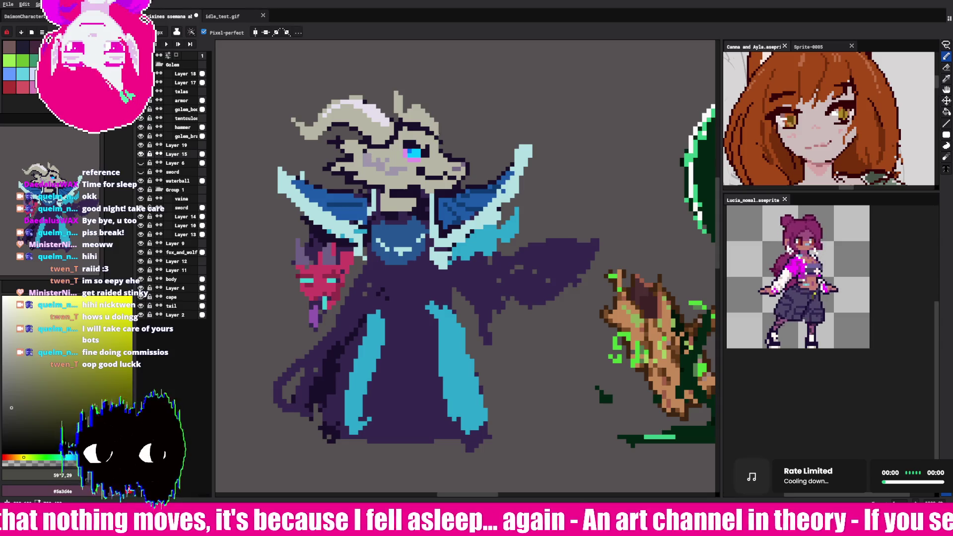